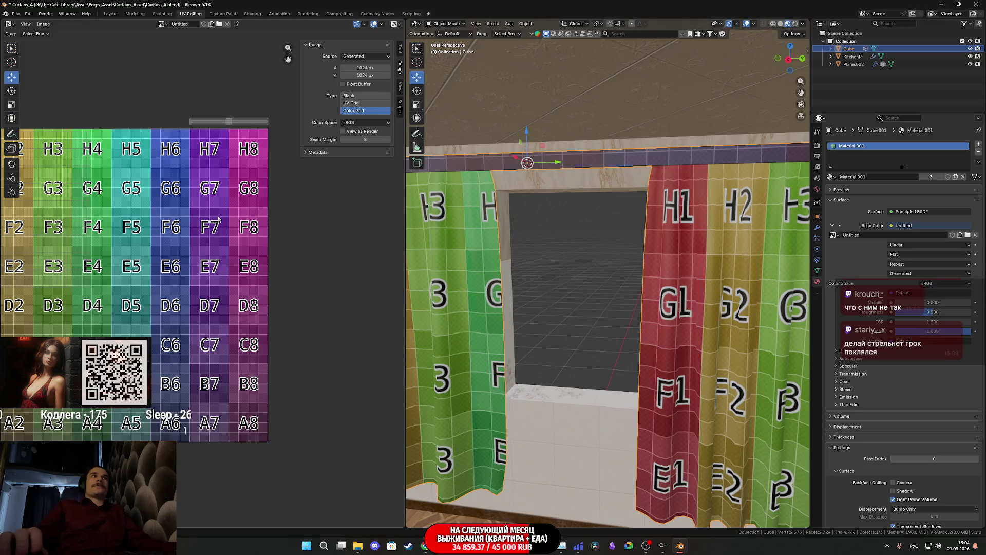
Step: Zoom over the curtains' colour-grid UV layout, then save the curtain file
scroll(213, 215, "down", 5)
scroll(202, 221, "up", 3)
scroll(204, 225, "up", 2)
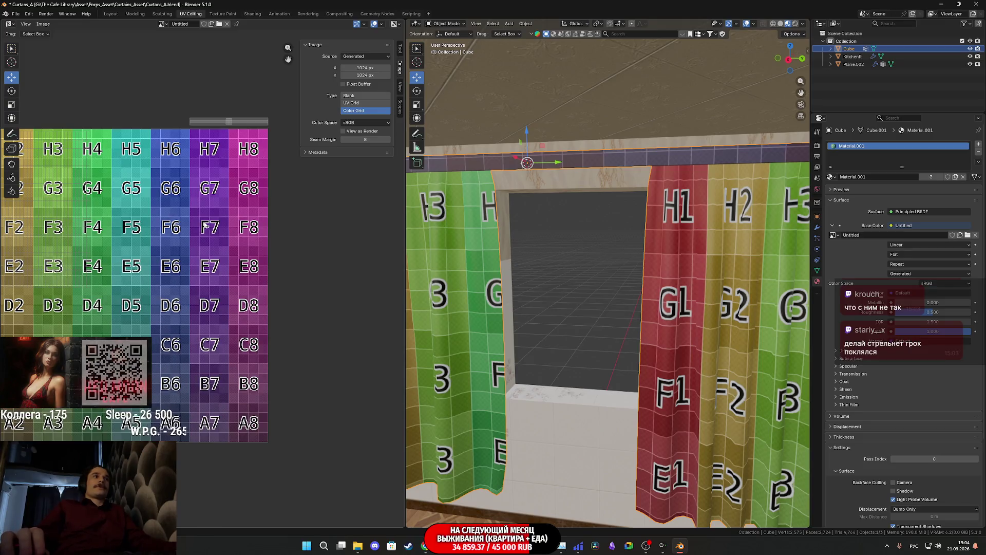
scroll(678, 268, "up", 2)
scroll(678, 269, "down", 4)
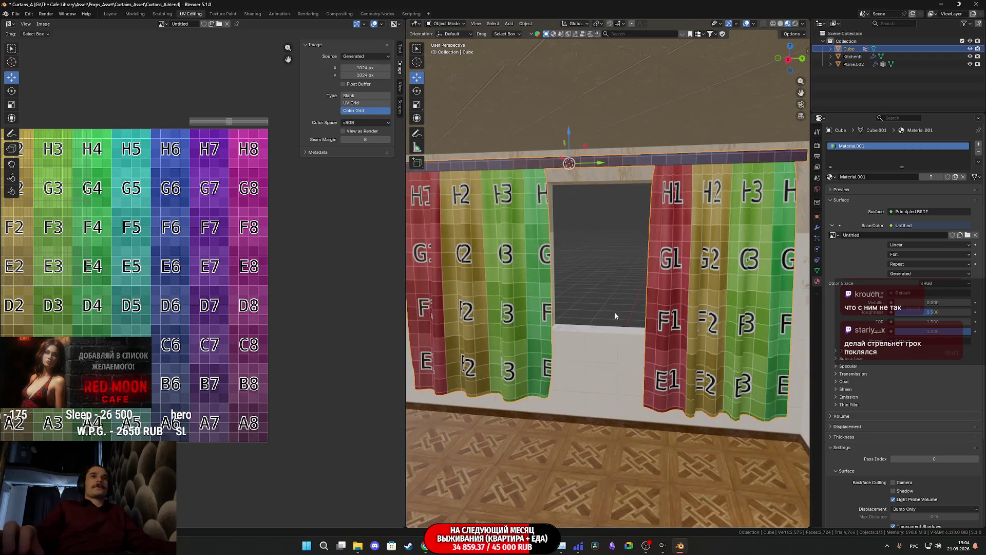
scroll(681, 293, "up", 2)
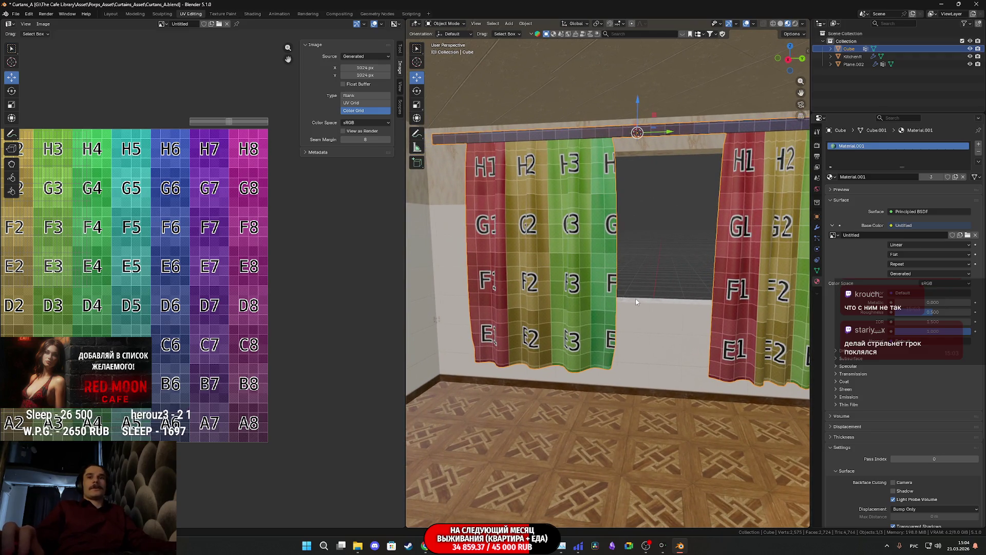
scroll(636, 301, "up", 1)
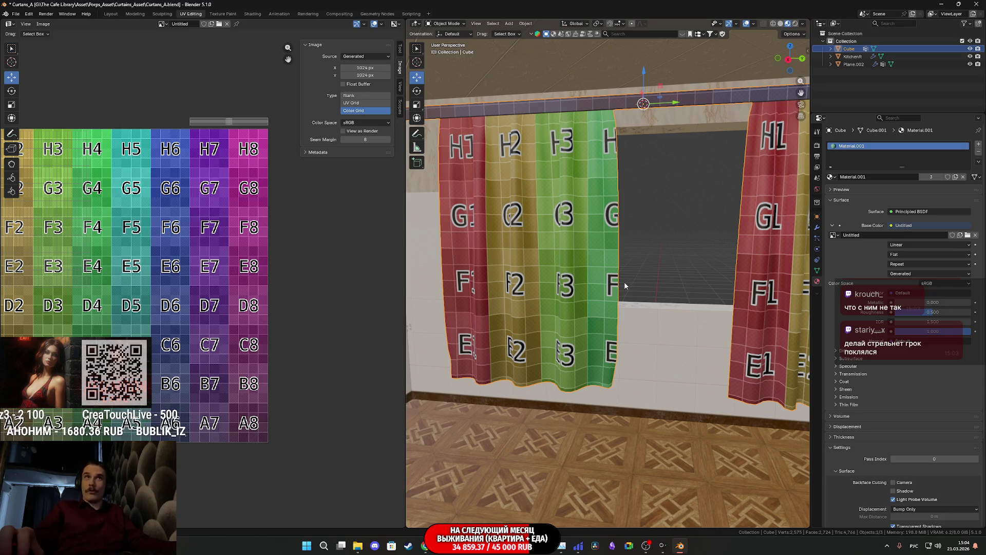
scroll(625, 286, "down", 3)
key("ctrl+s")
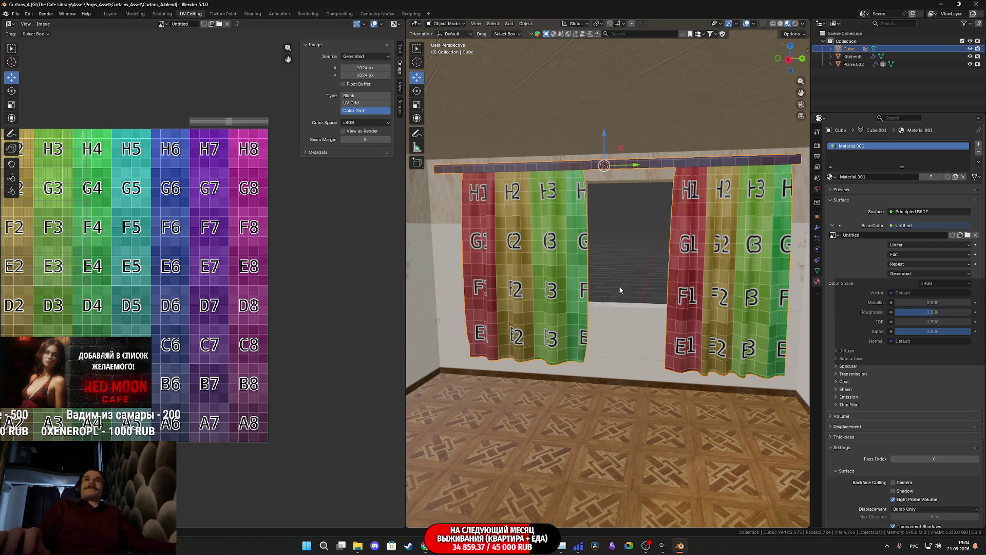
Step: Frame the window and both curtains in the view, then switch to the Unreal Editor
scroll(624, 289, "up", 4)
mouse_move(636, 288)
middle_mouse_down("shift")
mouse_move(596, 307)
mouse_move(607, 306)
middle_mouse_up("shift")
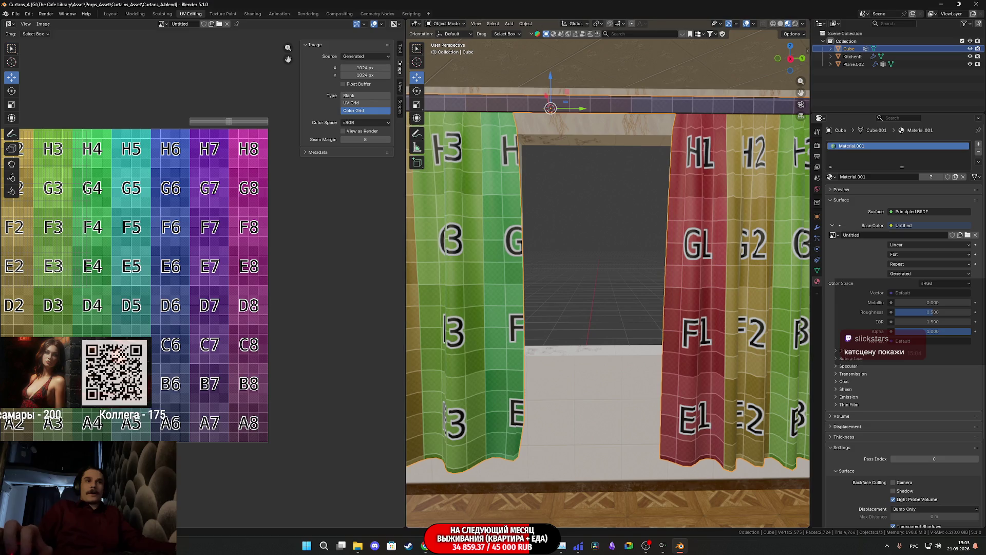
key("alt+Tab")
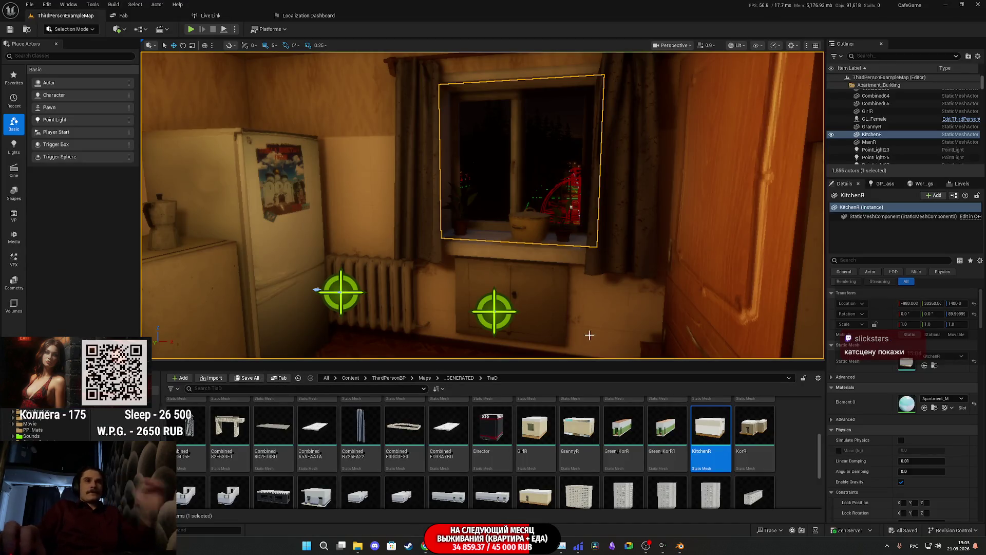
Step: Turn the Unreal camera around the kitchen to view the window, radiator, curtains and carpet wall
mouse_move(586, 335)
right_mouse_down()
mouse_move(360, 328)
mouse_move(594, 325)
right_mouse_up()
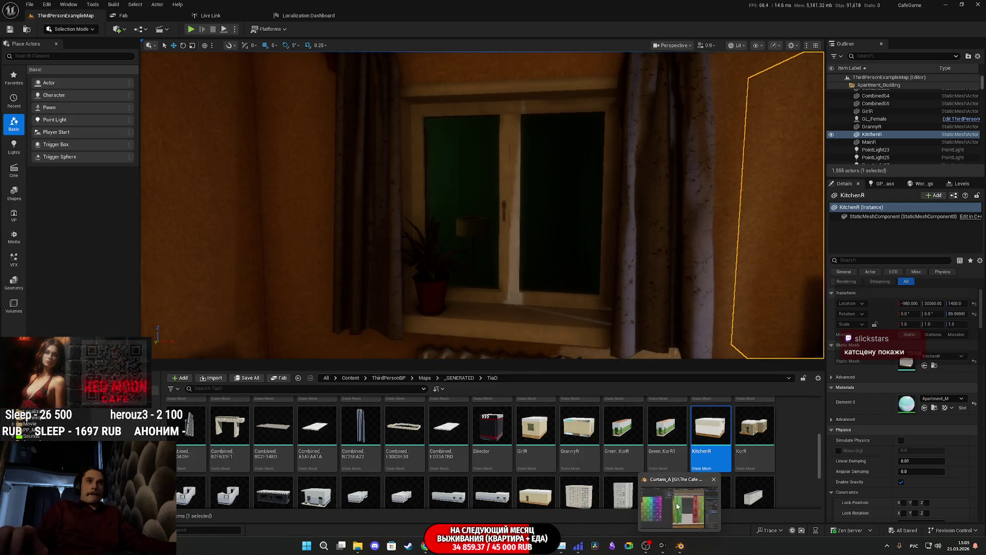
right_click_drag(514, 308, 601, 309)
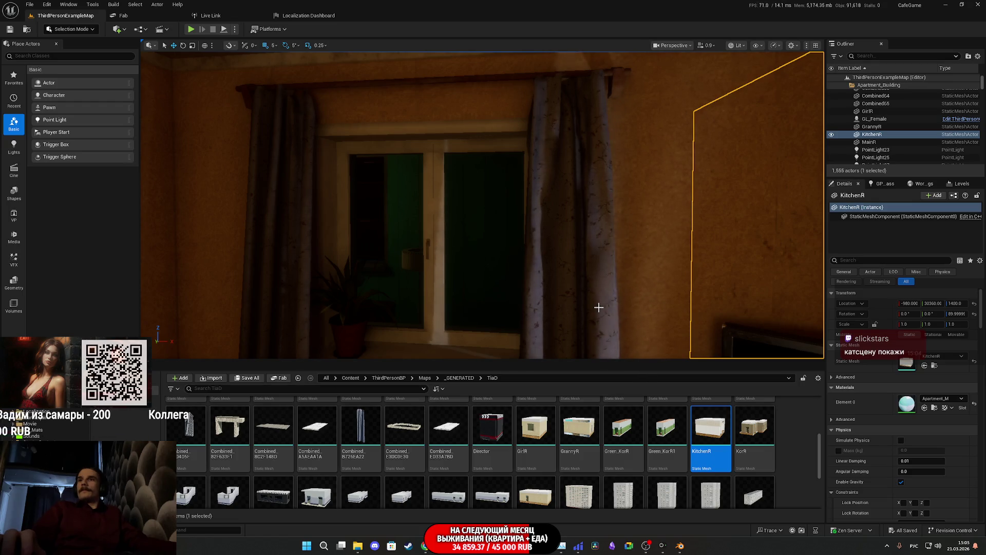
right_click_drag(609, 312, 609, 314)
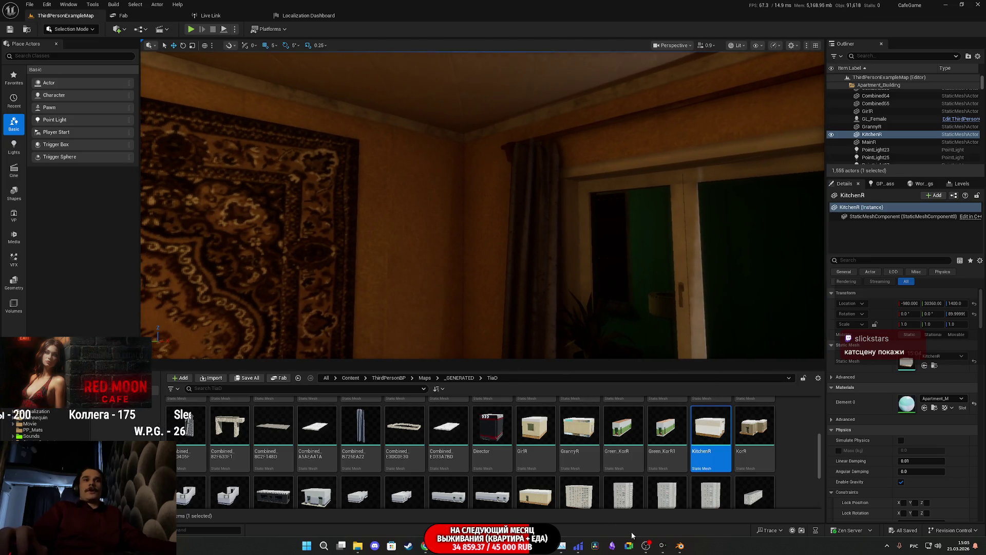
mouse_move(681, 545)
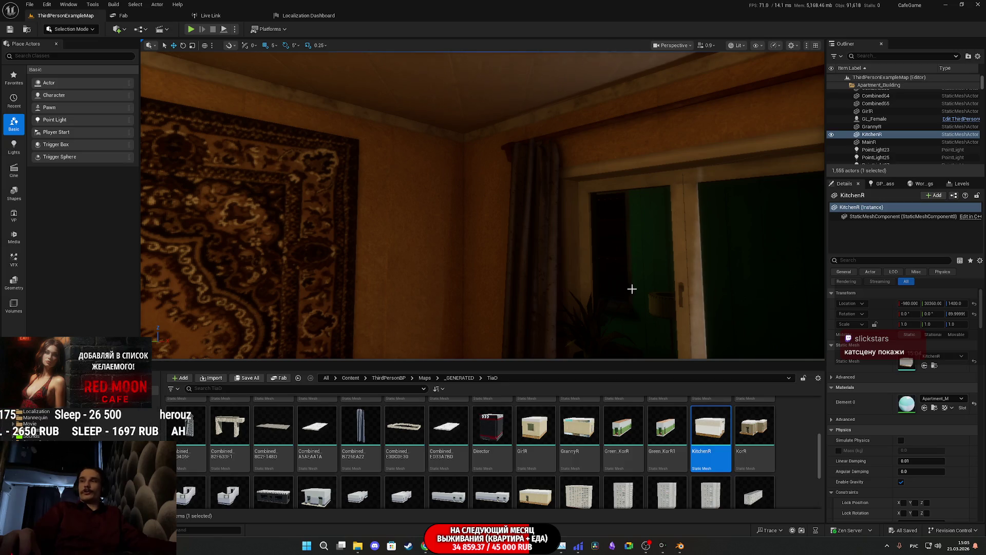
right_click_drag(632, 289, 632, 289)
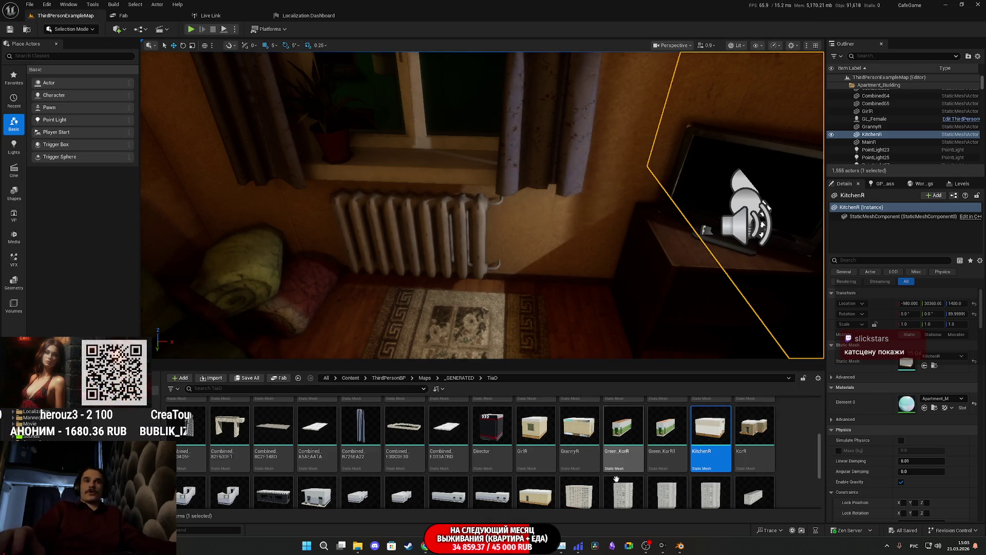
Step: Bring the Blender curtain file back to the front, then open the reference photo of the room
mouse_move(460, 545)
mouse_move(428, 551)
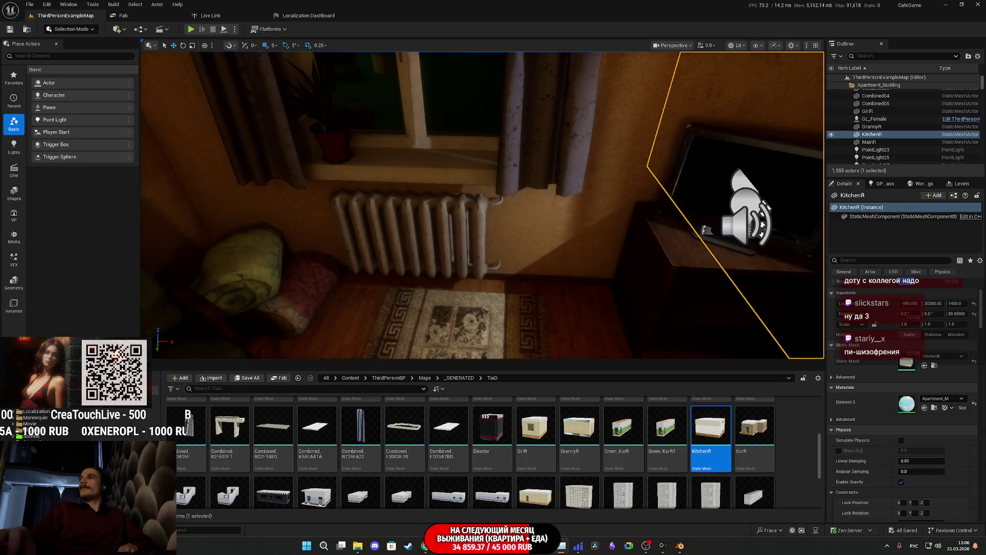
left_click(683, 549)
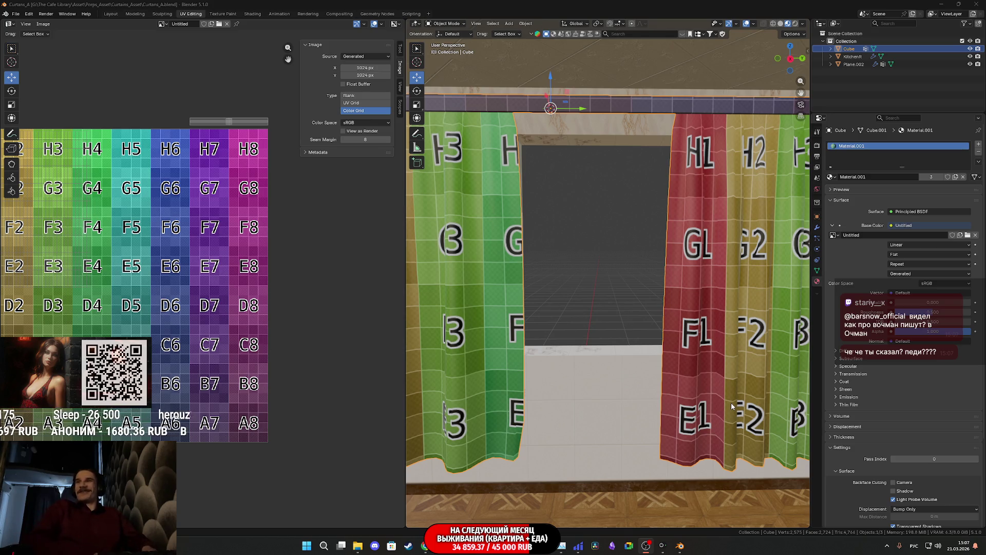
key("F12")
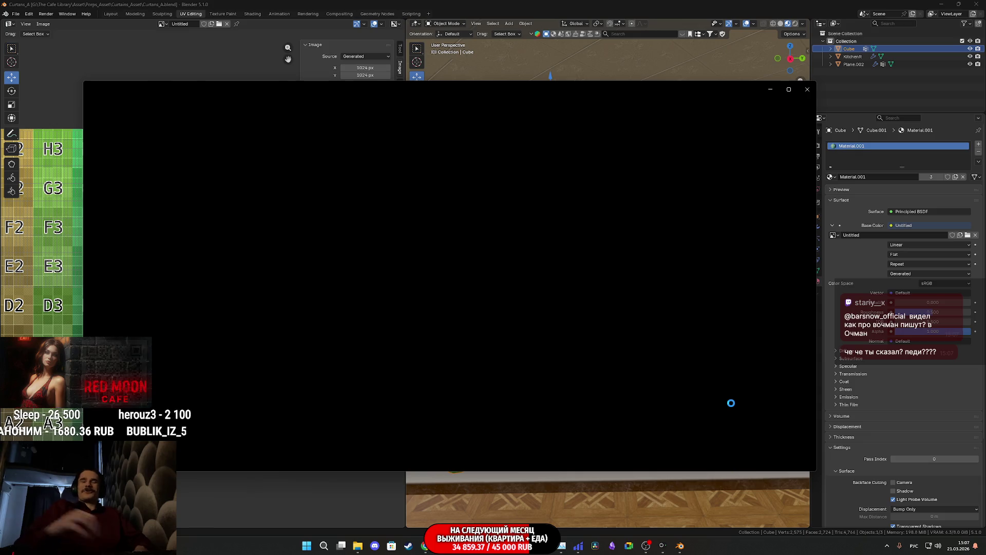
Step: Zoom into the window area of reference photo IMG_0870.HEIC, then minimize Photos
mouse_move(680, 546)
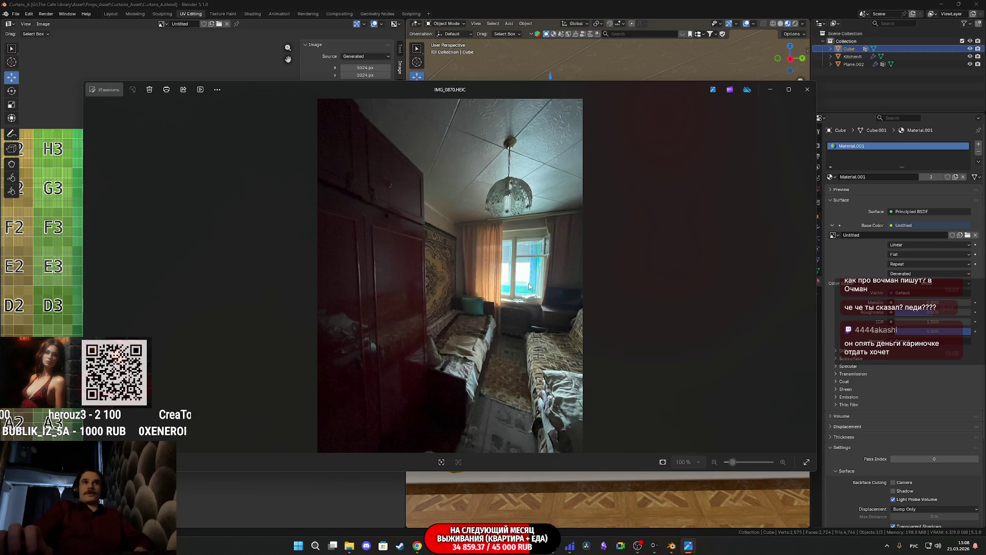
scroll(562, 277, "up", 3)
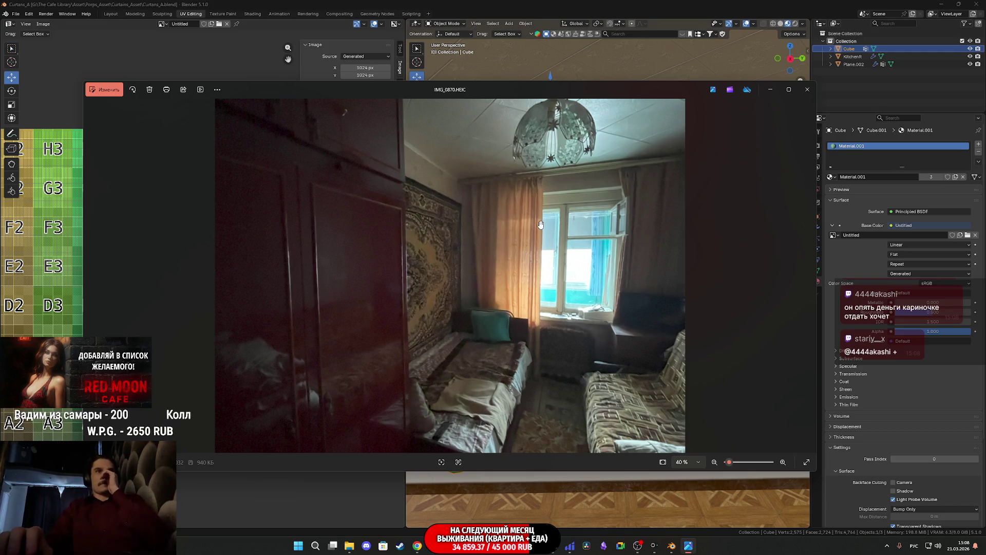
scroll(539, 224, "up", 3)
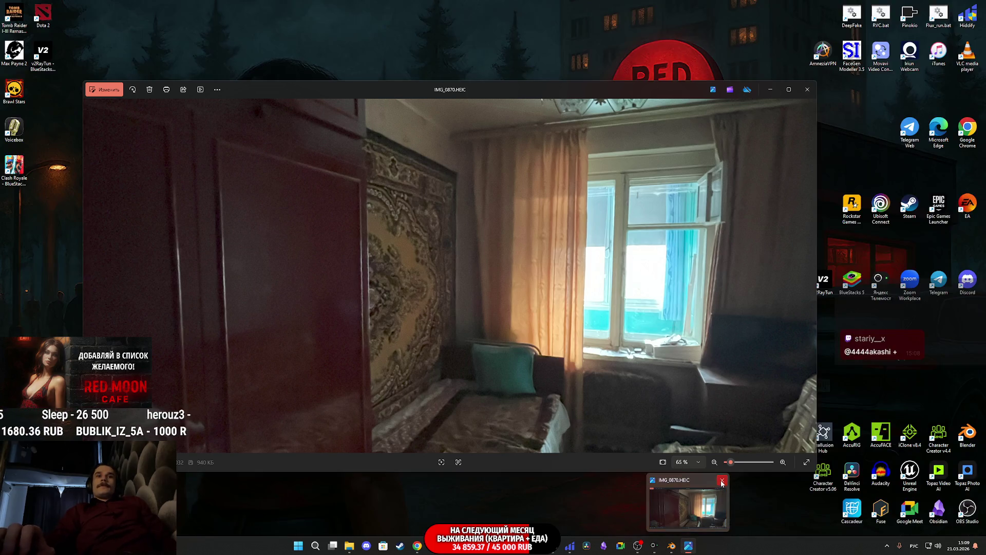
left_click(688, 506)
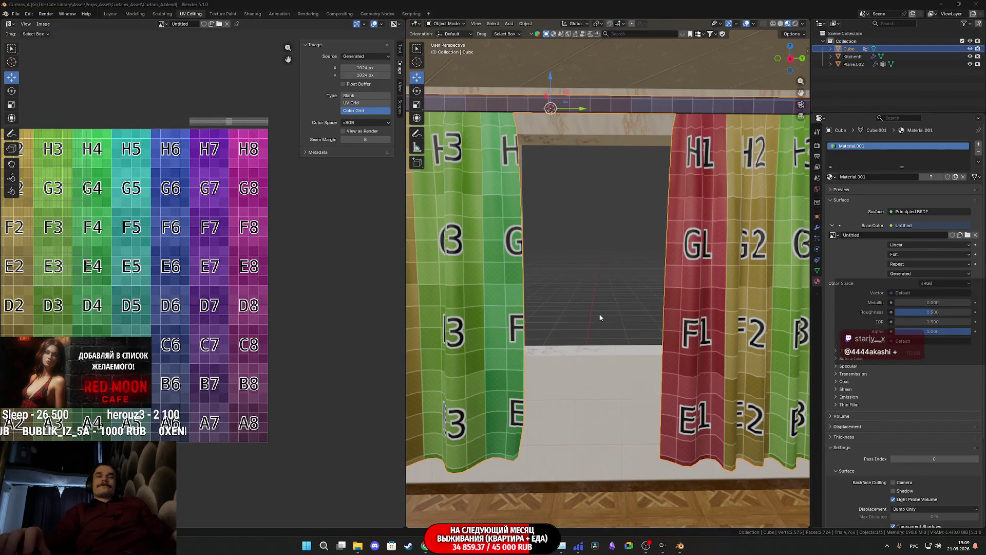
Step: Frame the curtains on their rod, then select KitchenR in the Outliner for renaming
mouse_move(600, 315)
middle_mouse_down()
mouse_move(611, 304)
mouse_move(699, 311)
middle_mouse_up()
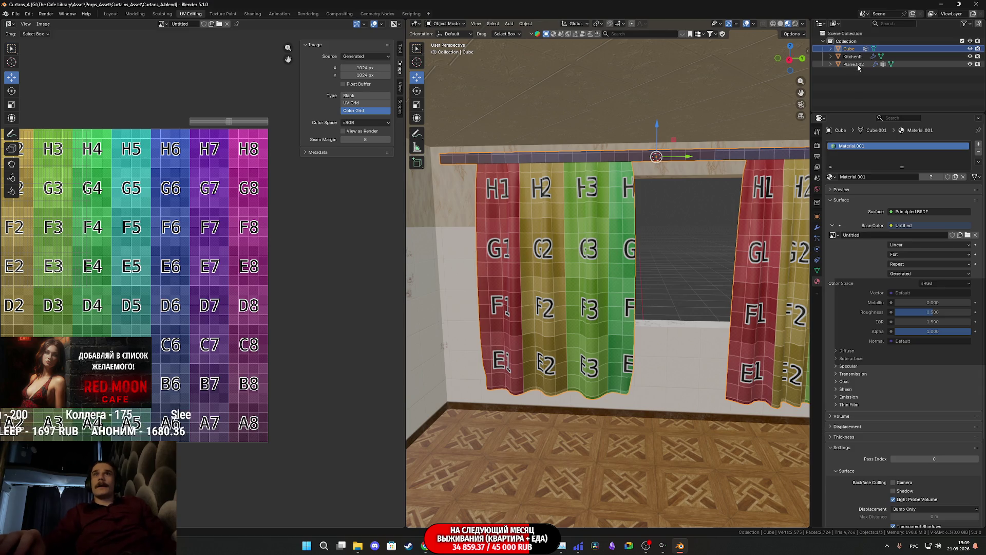
key("KP_Decimal")
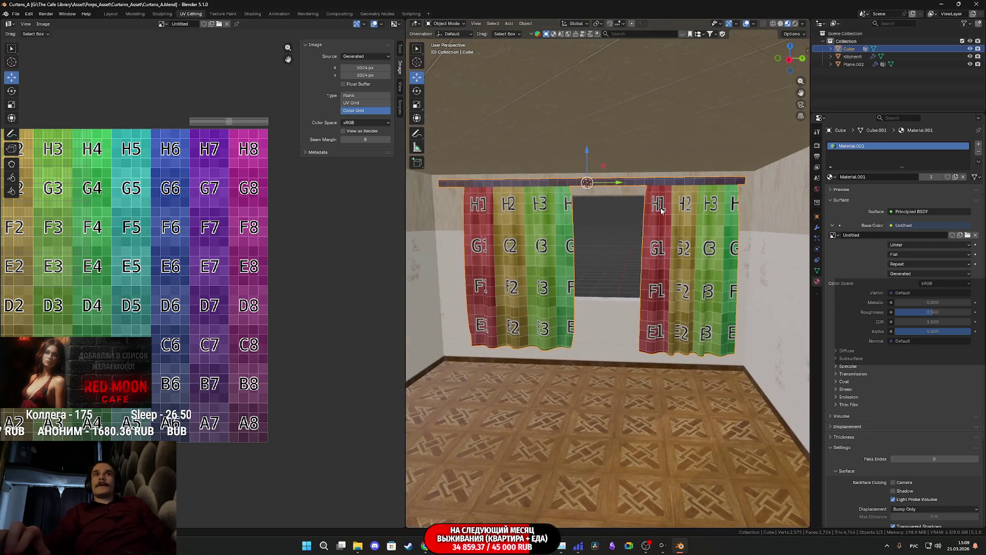
scroll(662, 211, "up", 4)
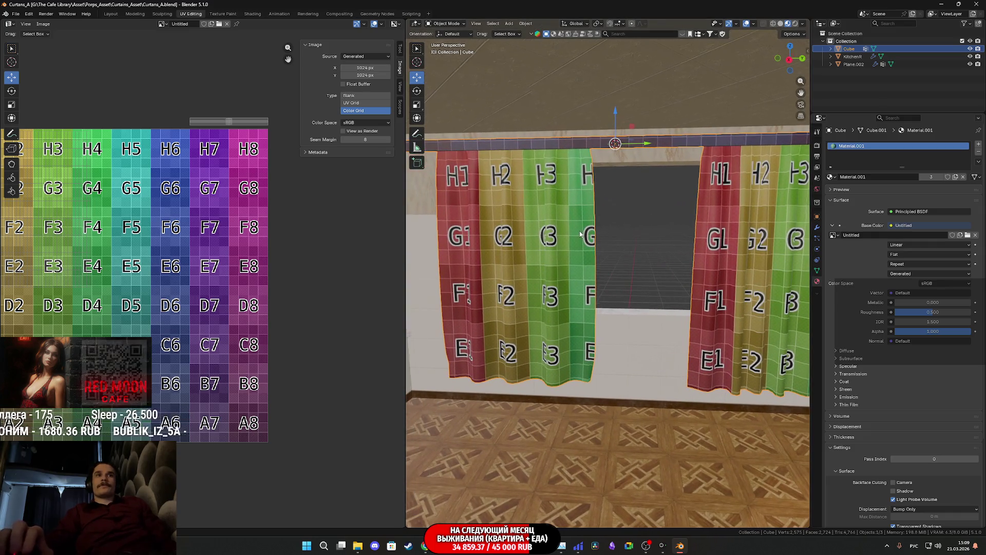
scroll(575, 205, "down", 1)
scroll(573, 208, "up", 3)
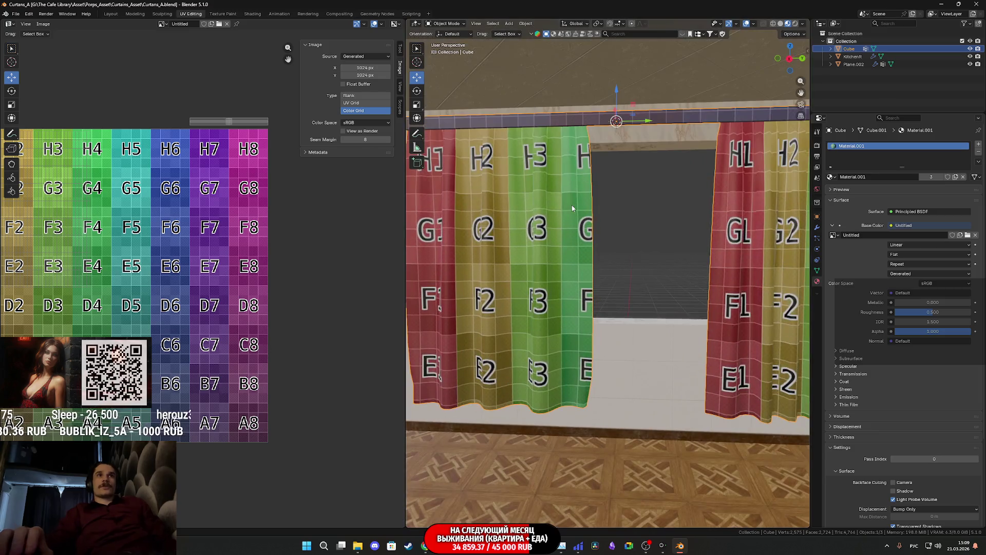
middle_click_drag(572, 208, 587, 234)
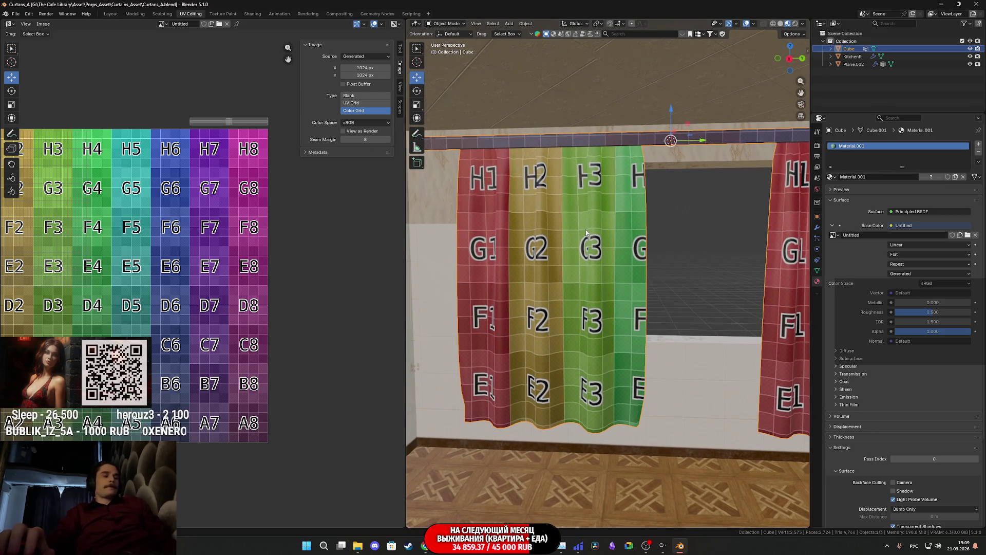
double_click(854, 56)
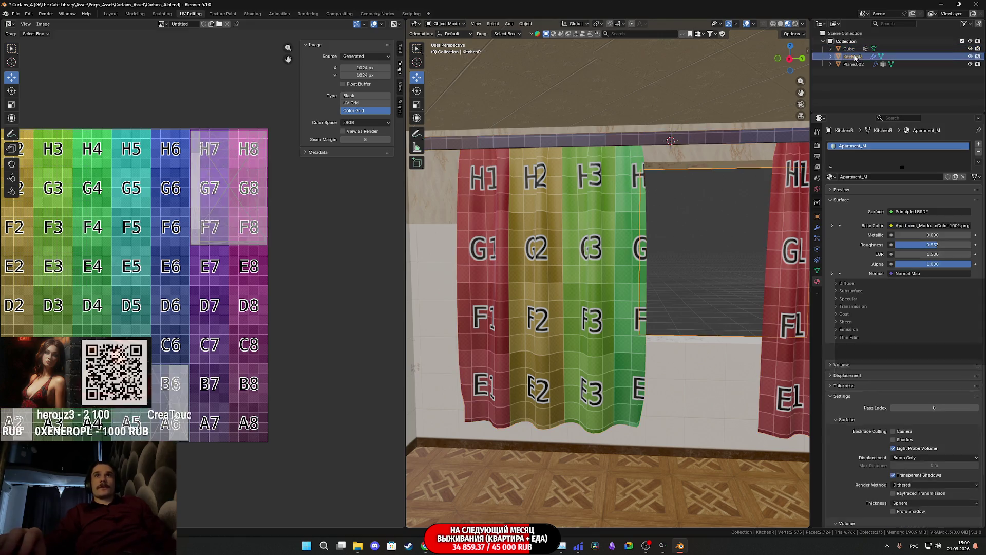
type("KitchenR")
Step: Change the object's name from KitchenR to KitchenC by replacing the final letter
key("Return")
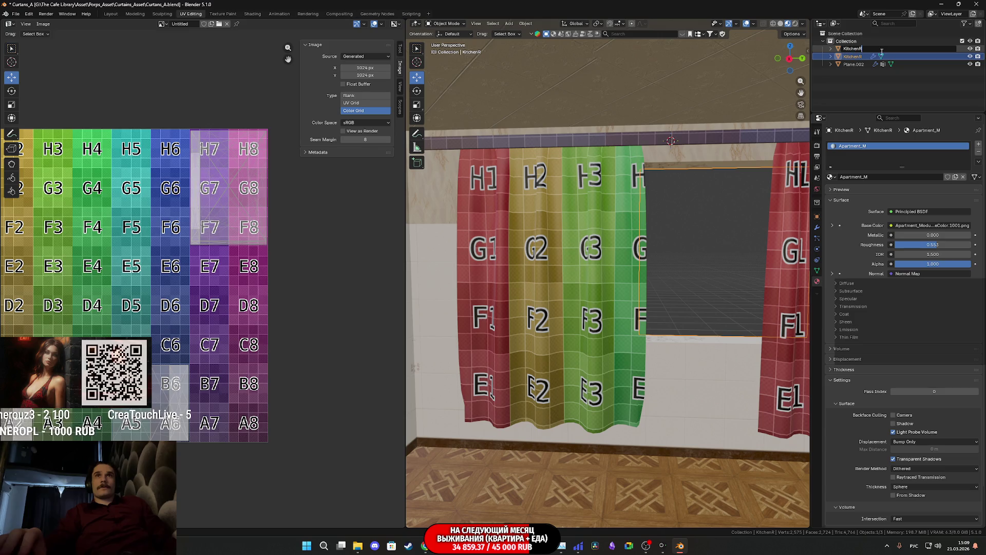
key("BackSpace")
type("C")
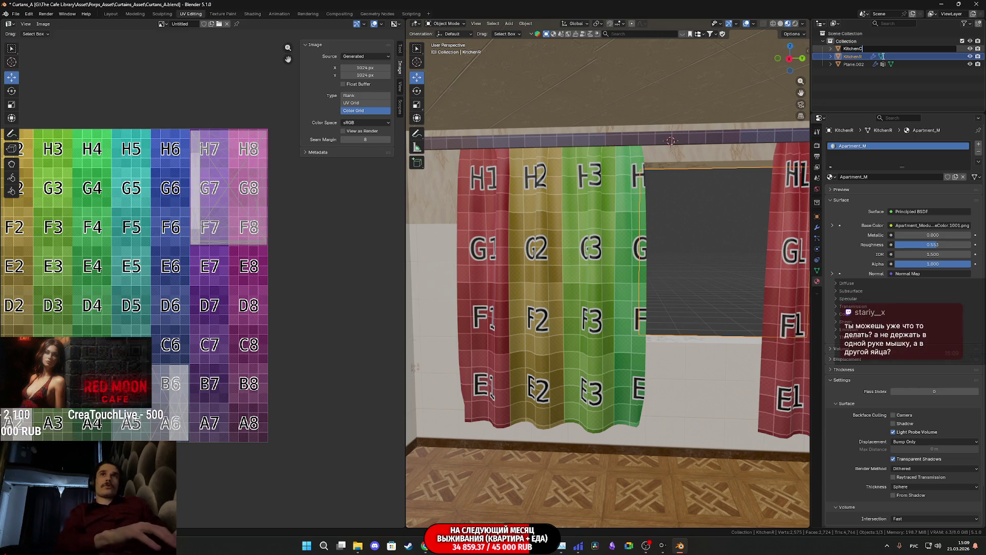
key("Return")
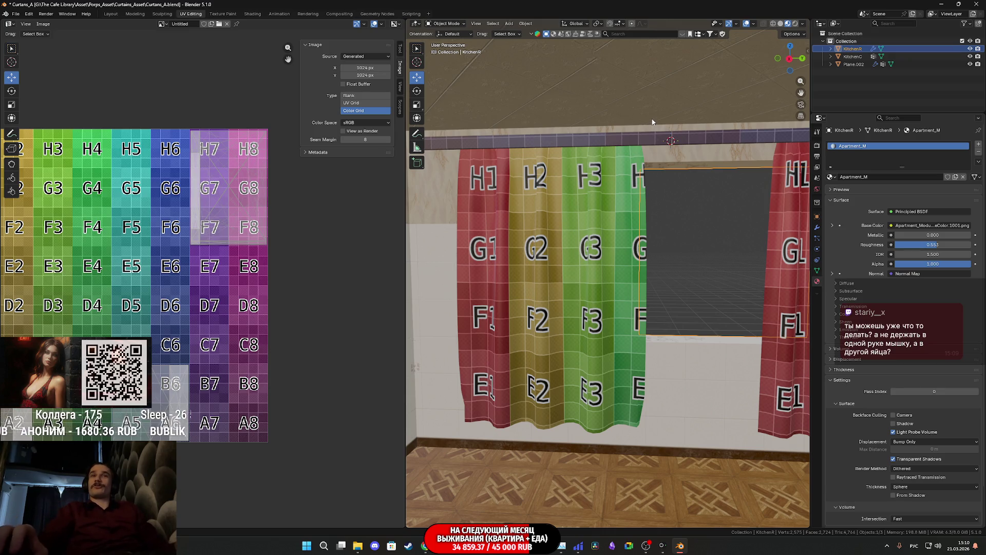
Step: Select the KitchenC curtain in the viewport and show its Object Data properties
mouse_move(664, 173)
middle_mouse_down()
mouse_move(604, 179)
mouse_move(617, 193)
middle_mouse_up()
left_click(617, 190)
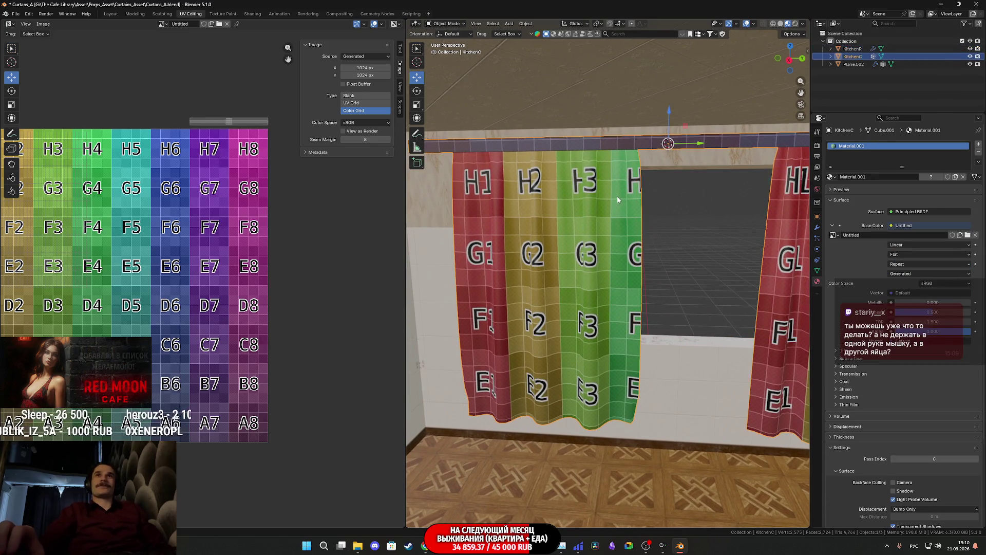
mouse_move(613, 194)
middle_mouse_down()
mouse_move(663, 183)
mouse_move(702, 235)
middle_mouse_up()
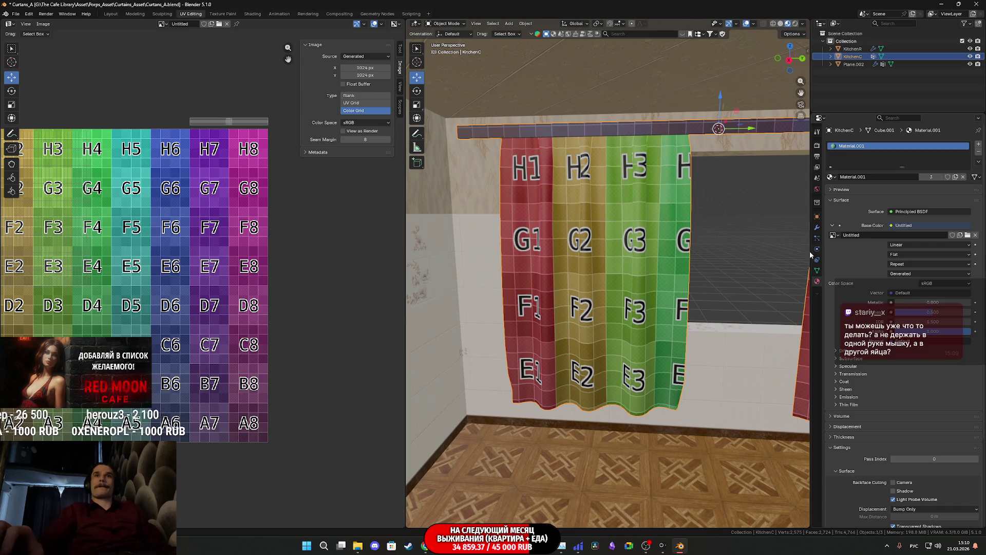
left_click(817, 271)
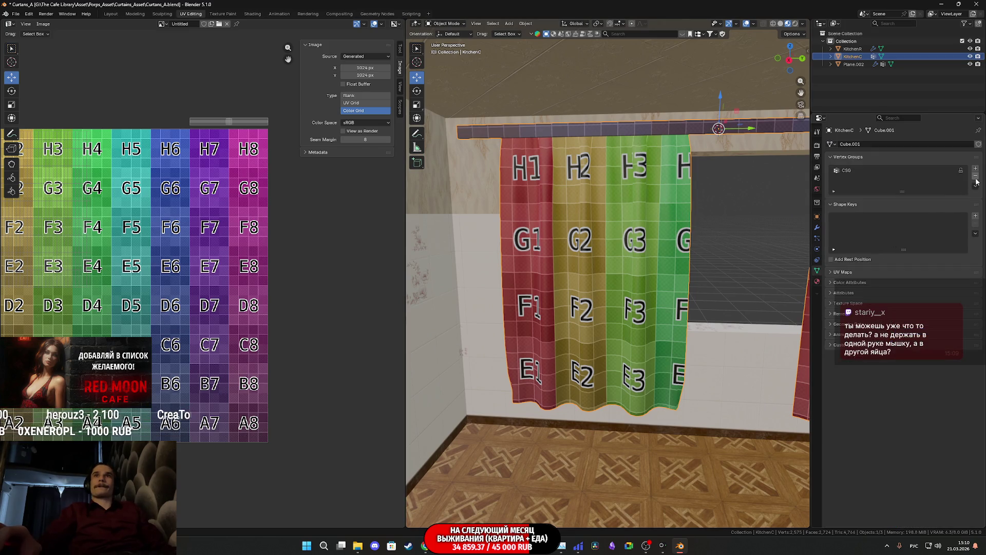
Step: Remove the CSG vertex group from KitchenC's Cube.001 mesh
left_click(913, 170)
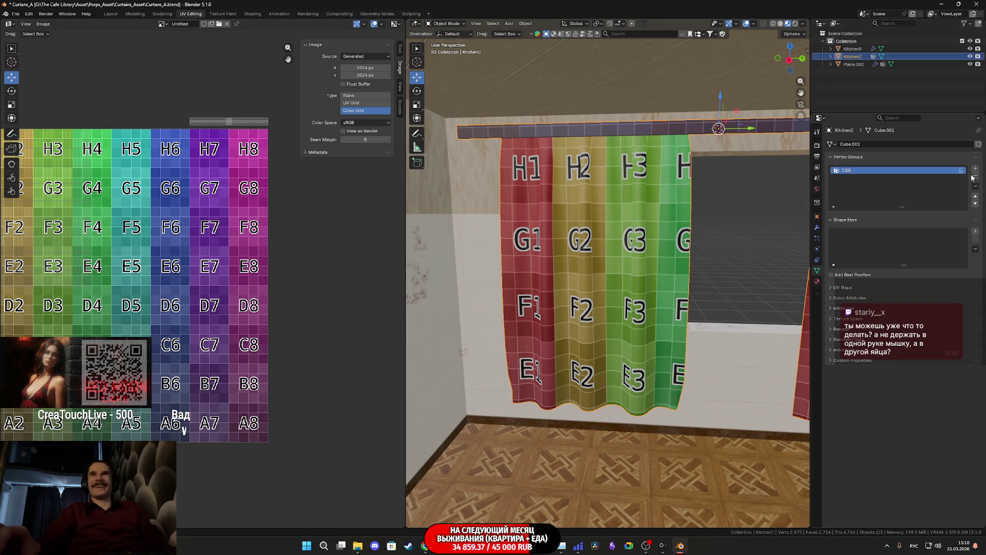
left_click(975, 176)
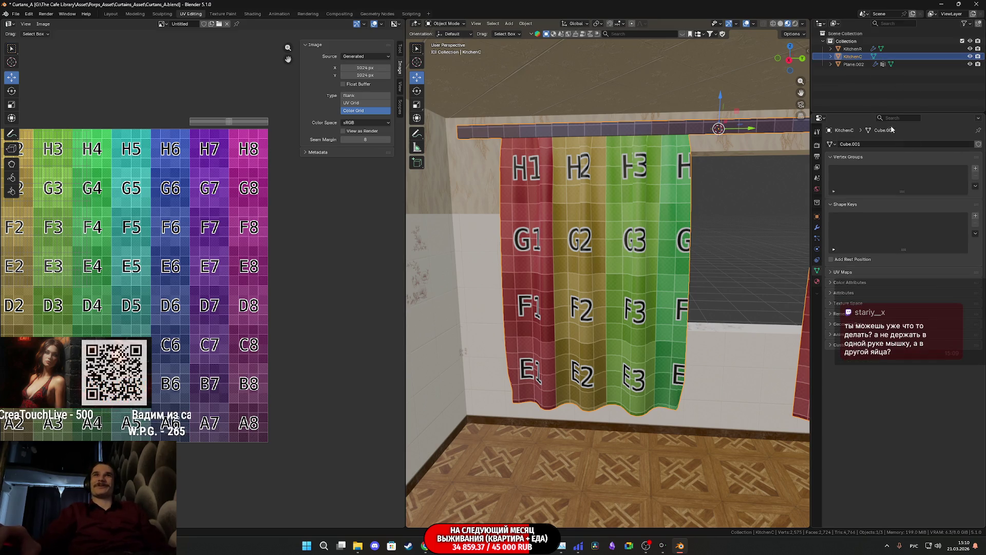
mouse_move(740, 168)
middle_mouse_down()
mouse_move(707, 171)
mouse_move(697, 184)
middle_mouse_up()
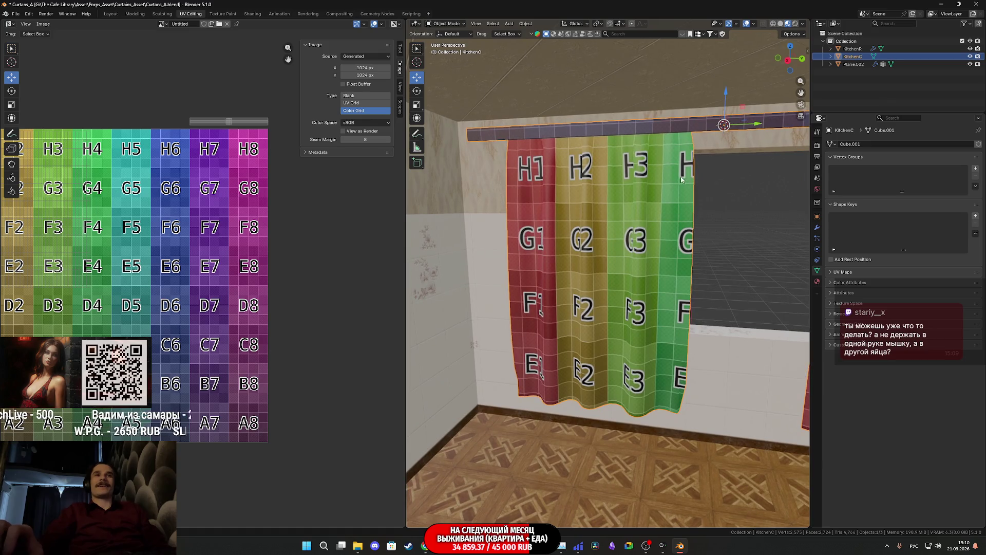
Step: Show the curtain's transform and dimensions in the sidebar, frame both curtains, then switch to Unreal
scroll(651, 179, "down", 1)
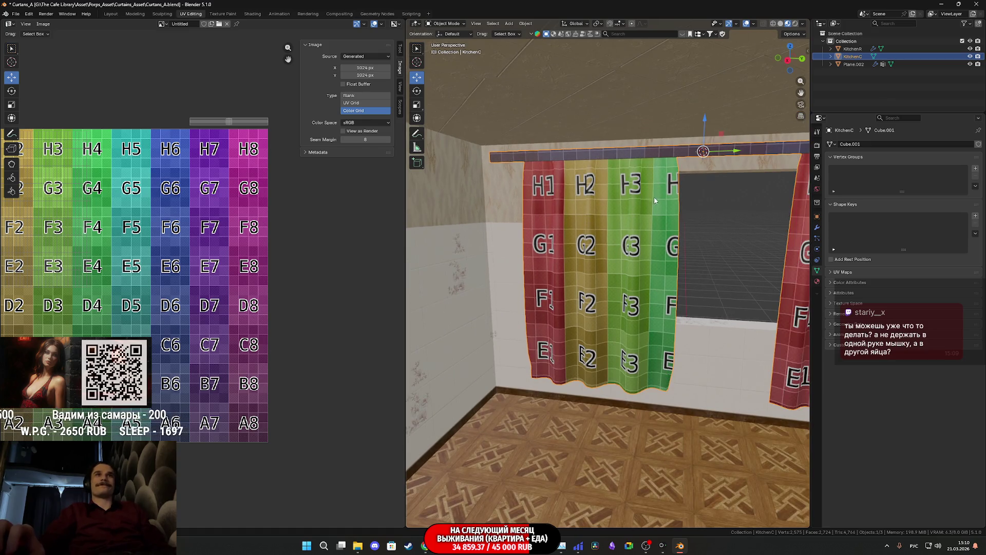
middle_click_drag(654, 196, 668, 195)
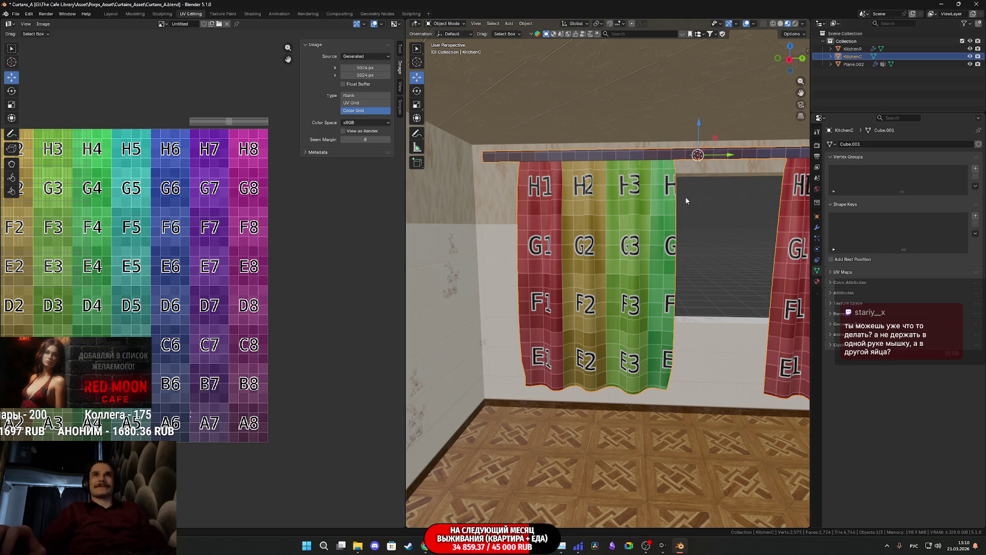
key("n")
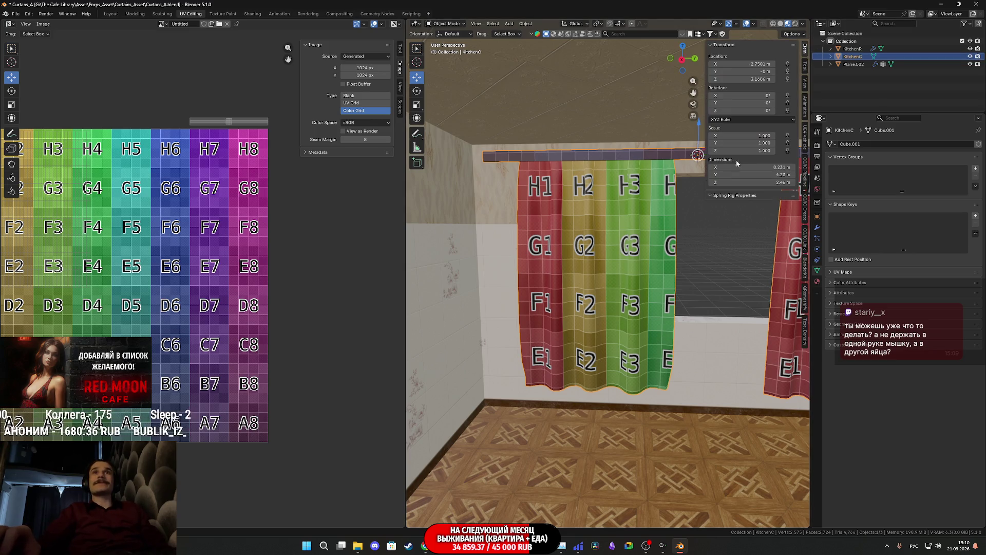
middle_click_drag(667, 220, 597, 217, "shift")
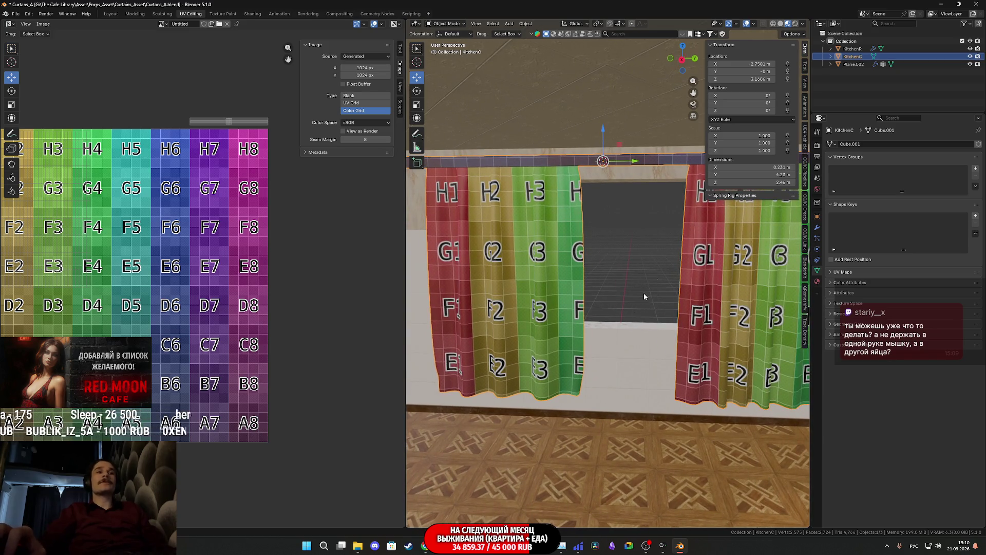
key("alt+Tab")
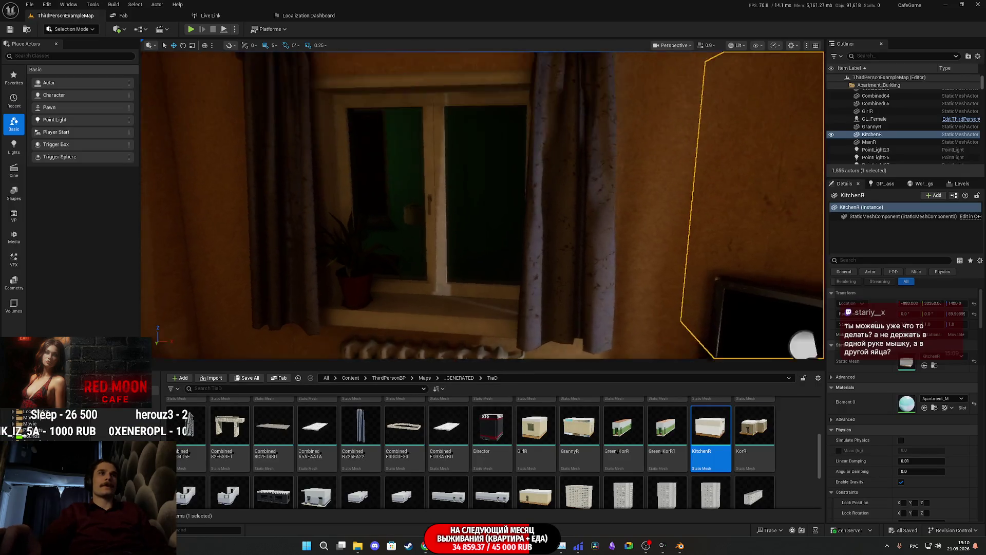
Step: Fly the Unreal camera around the room's window, then return to Blender
mouse_move(483, 205)
right_mouse_down()
mouse_move(458, 203)
mouse_move(534, 208)
mouse_move(509, 216)
mouse_move(529, 303)
right_mouse_up()
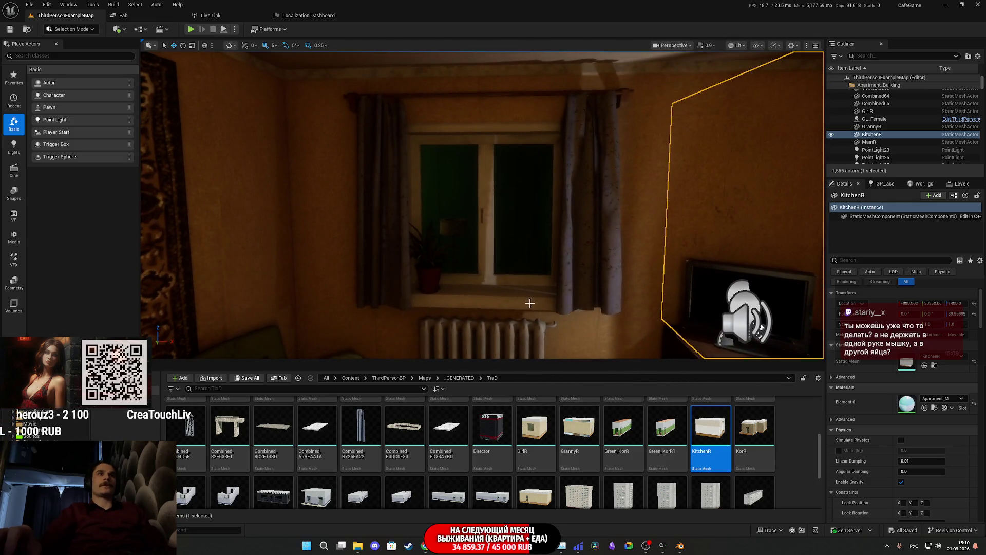
left_click(681, 547)
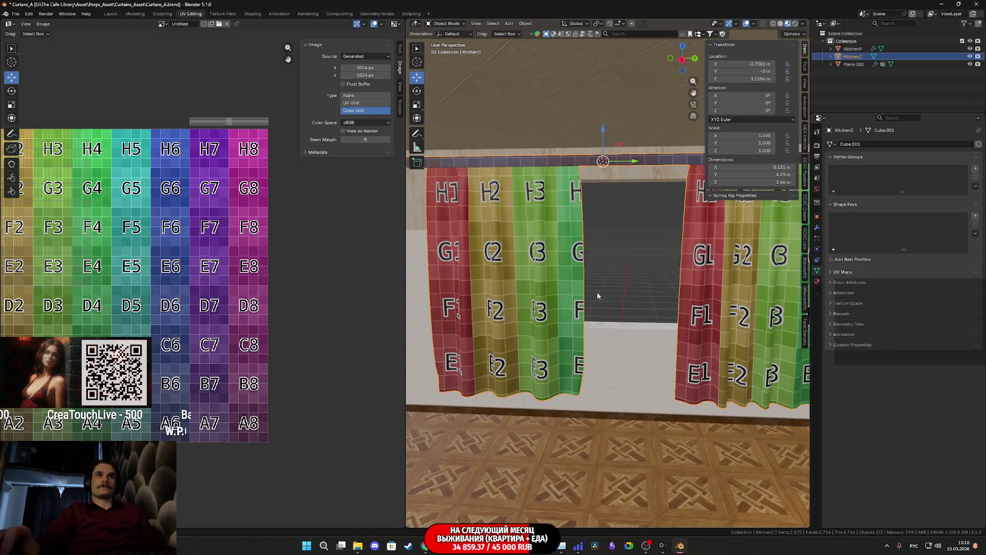
Step: Duplicate the KitchenC curtain in place as KitchenC.001, hide the original, and enter Edit Mode
key("shift+d")
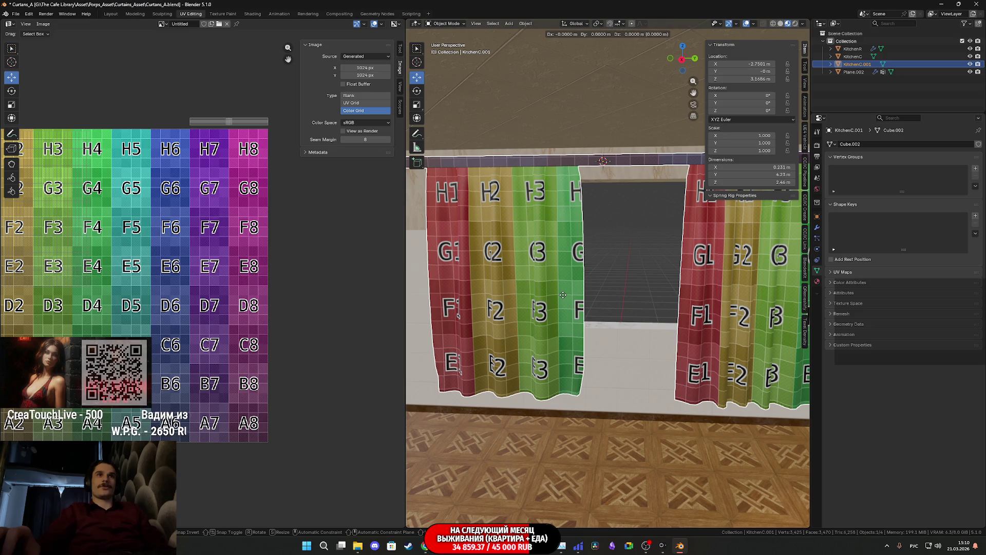
right_click(566, 291)
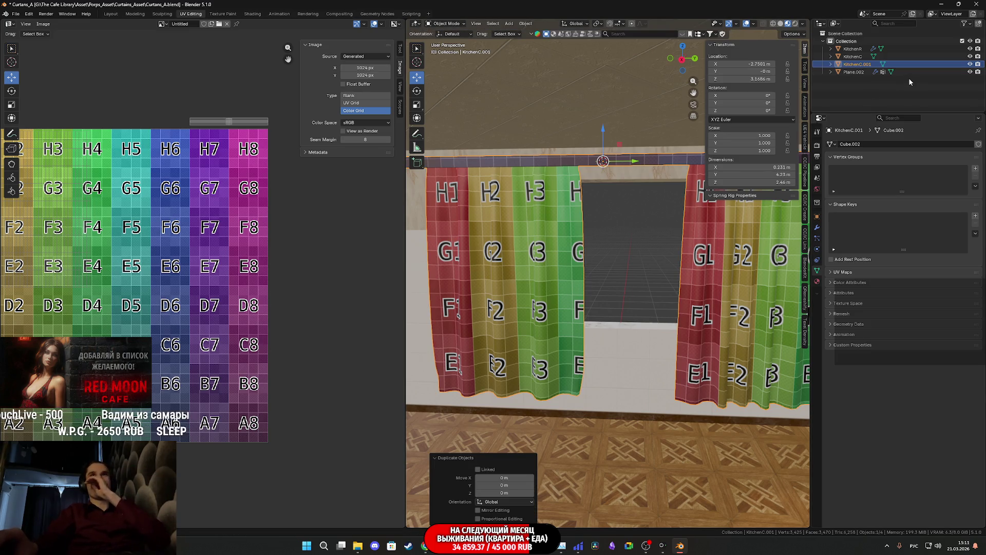
left_click(971, 57)
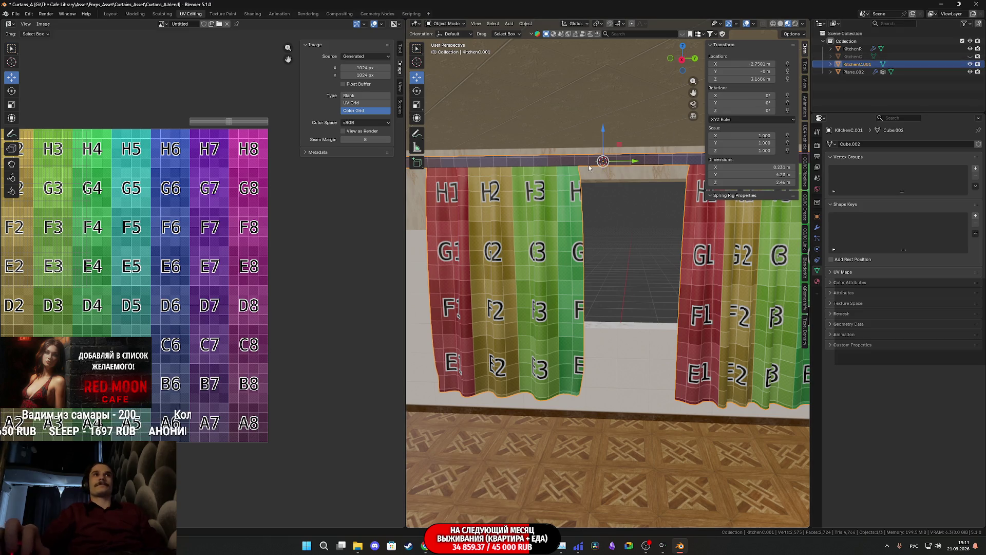
middle_click_drag(589, 167, 659, 161)
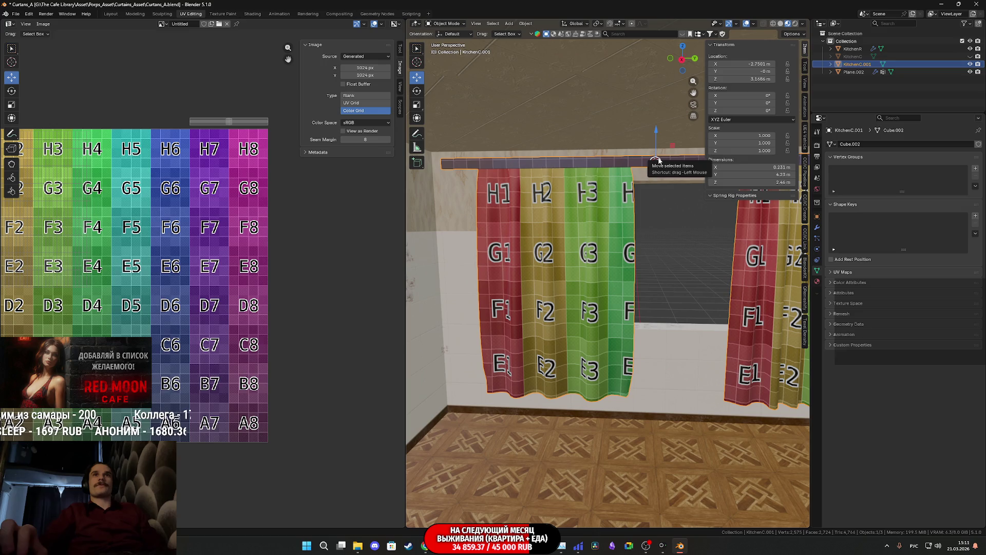
key("Tab")
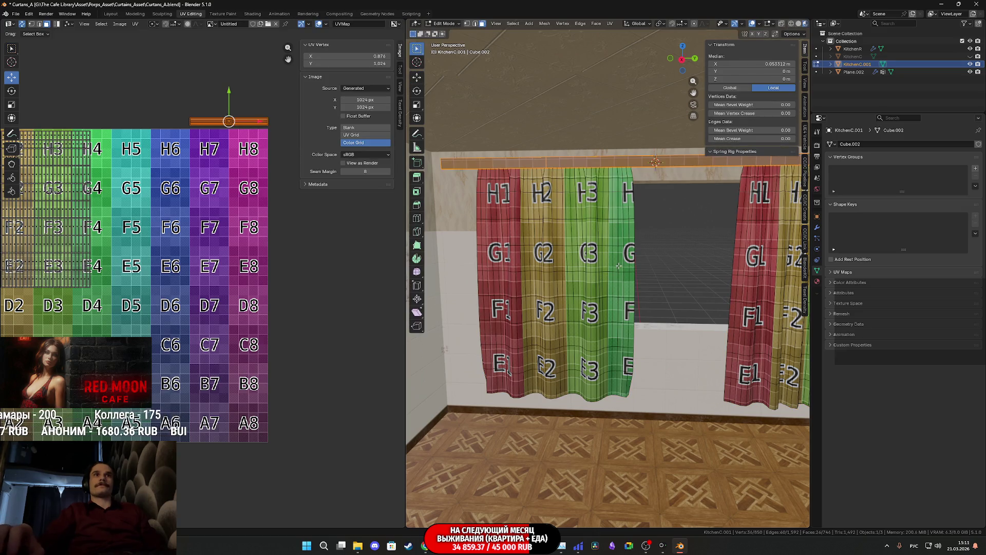
Step: Select one linked curtain piece and slide it along the Y axis
left_click(619, 266)
key("ctrl+l")
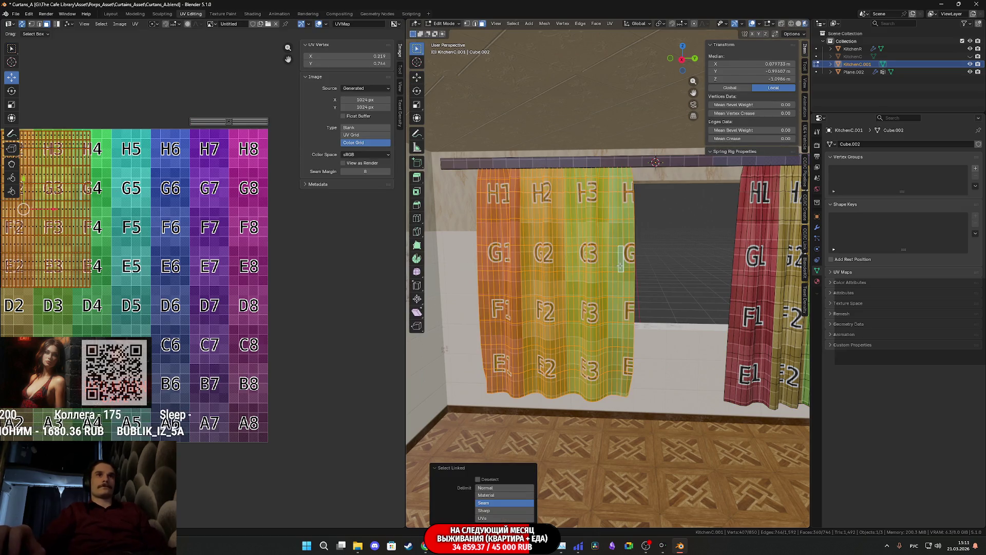
left_click(418, 78)
middle_click_drag(591, 283, 486, 284)
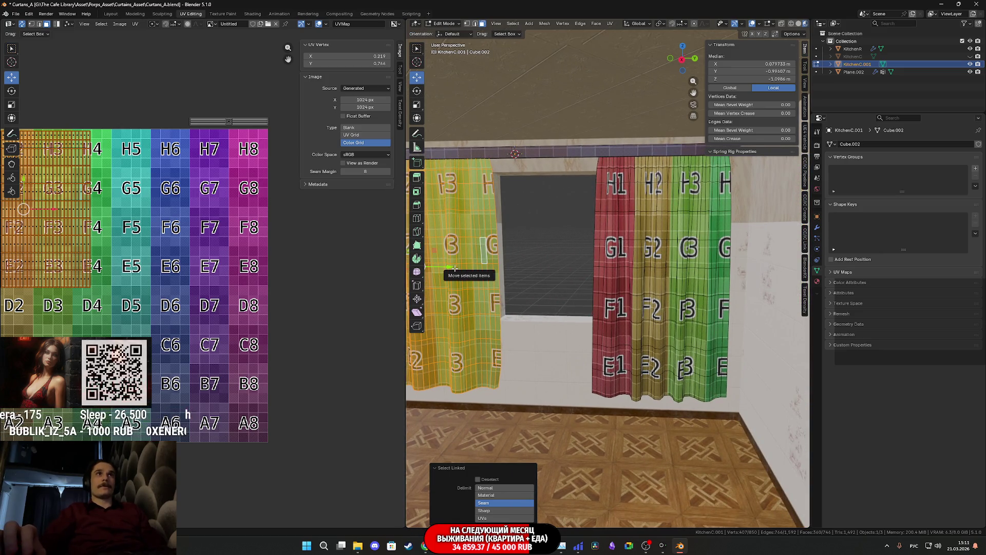
middle_click_drag(508, 275, 597, 275)
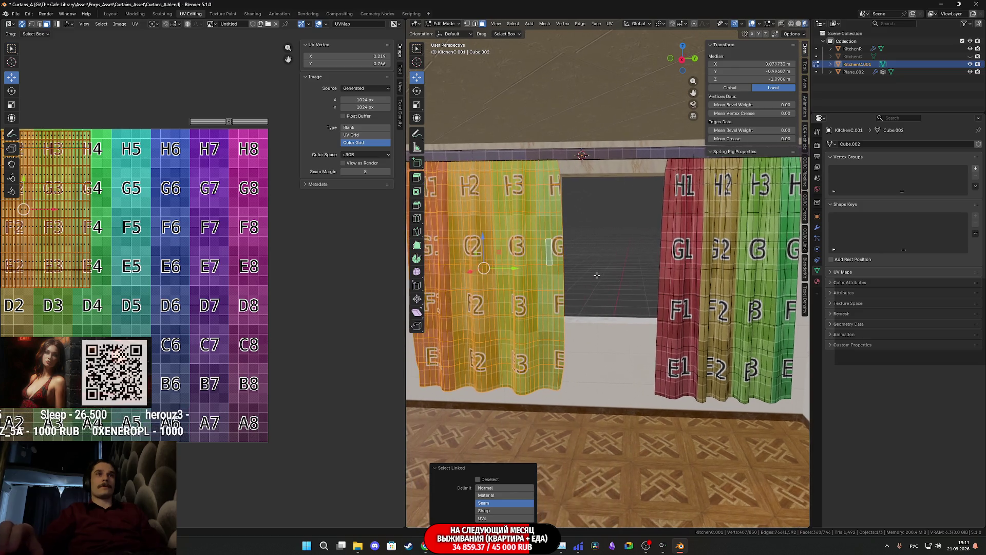
left_click_drag(527, 274, 723, 278)
Step: Select the linked middle curtain panels and move them along Y to the window's left
left_click(745, 304)
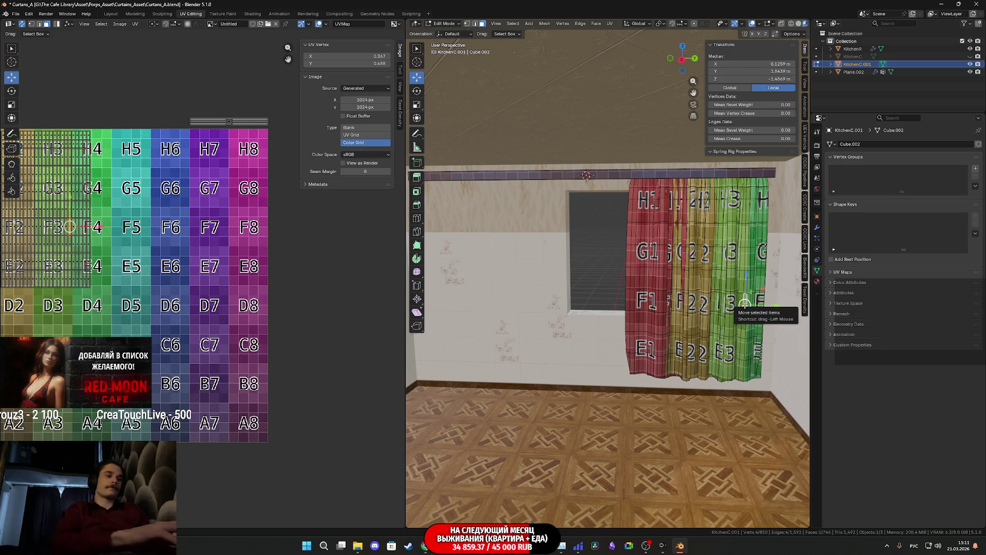
key("ctrl+l")
mouse_move(706, 300)
middle_mouse_down("shift")
mouse_move(767, 311)
mouse_move(746, 313)
middle_mouse_up("shift")
key("g")
key("y")
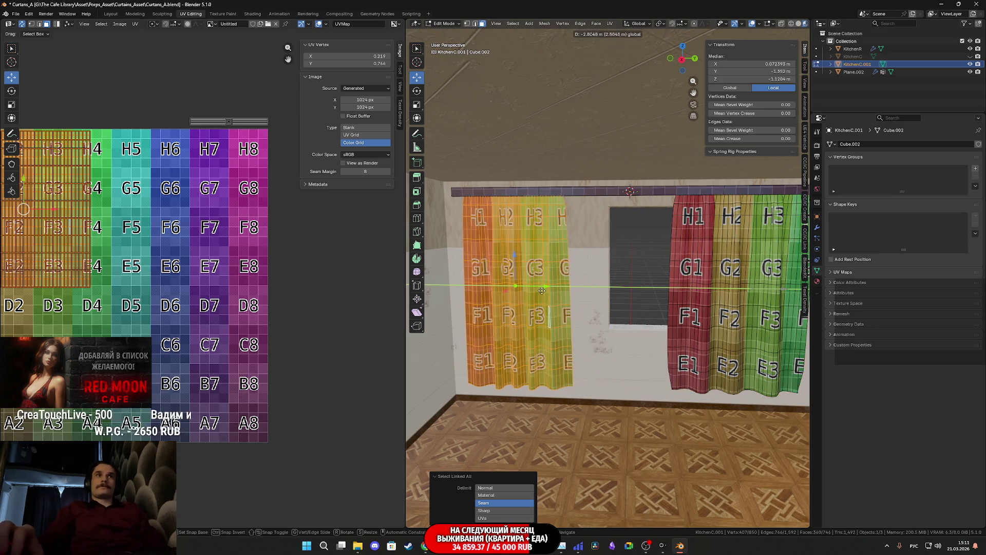
left_click(538, 291)
mouse_move(588, 310)
middle_mouse_down("shift")
mouse_move(571, 298)
mouse_move(564, 306)
middle_mouse_up("shift")
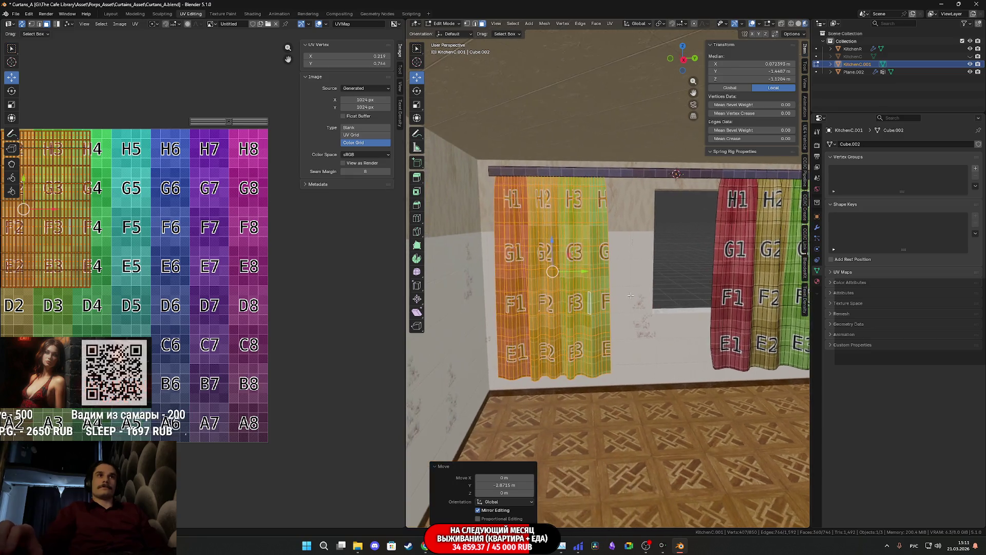
scroll(560, 308, "up", 3)
scroll(557, 311, "down", 4)
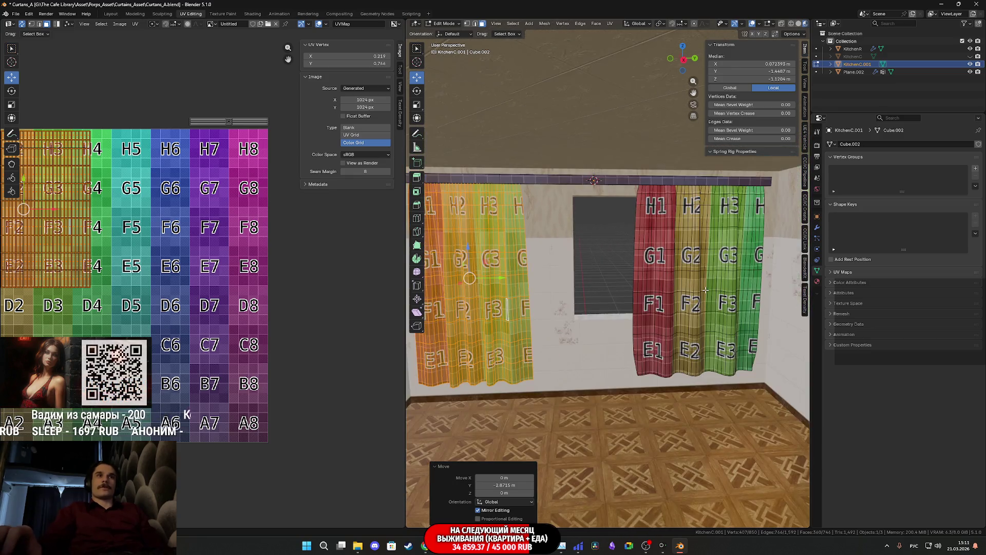
Step: Select the whole right-hand curtain and delete its vertices
left_click(706, 284)
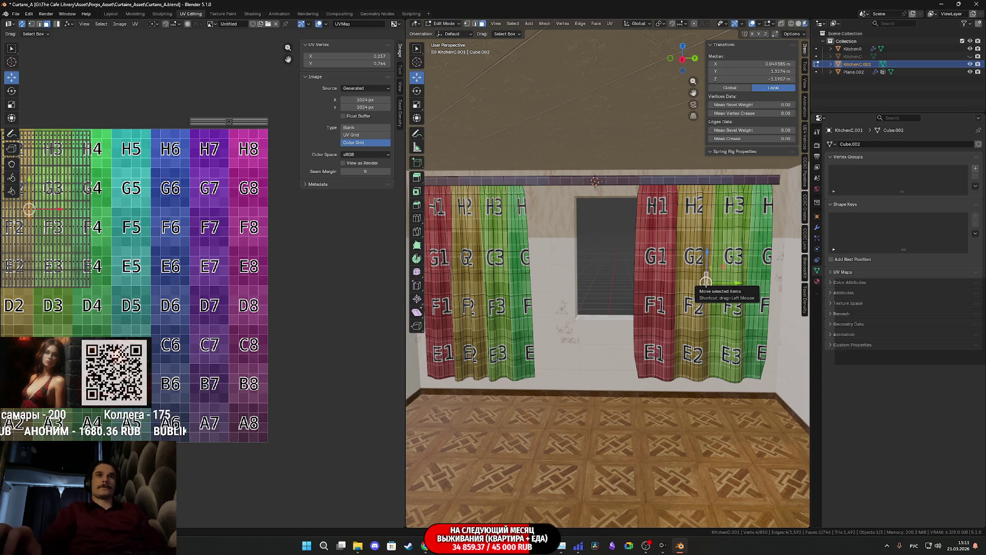
key("l")
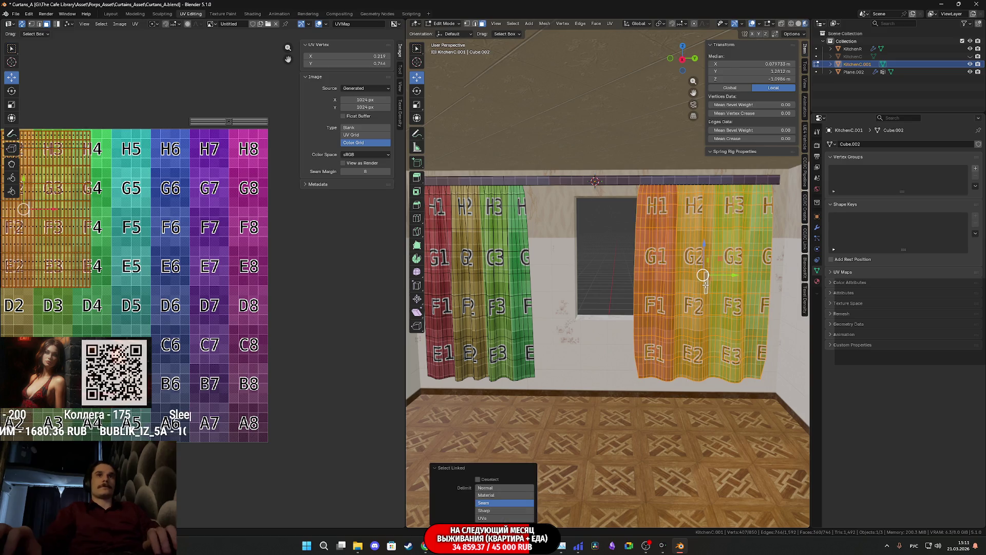
key("x")
left_click(671, 251)
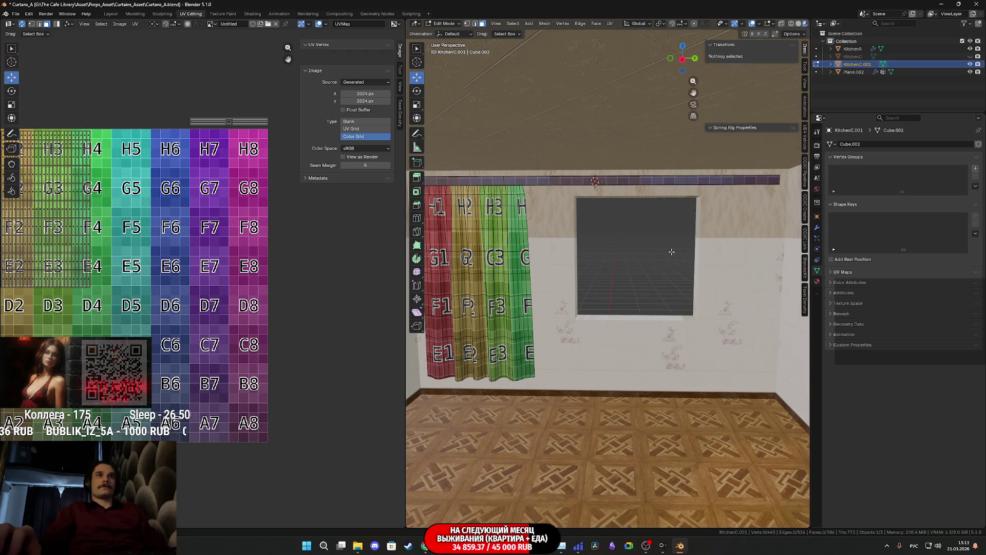
Step: Duplicate the left curtain in place and move the copy along Y to the window's right side
left_click(507, 288)
key("l")
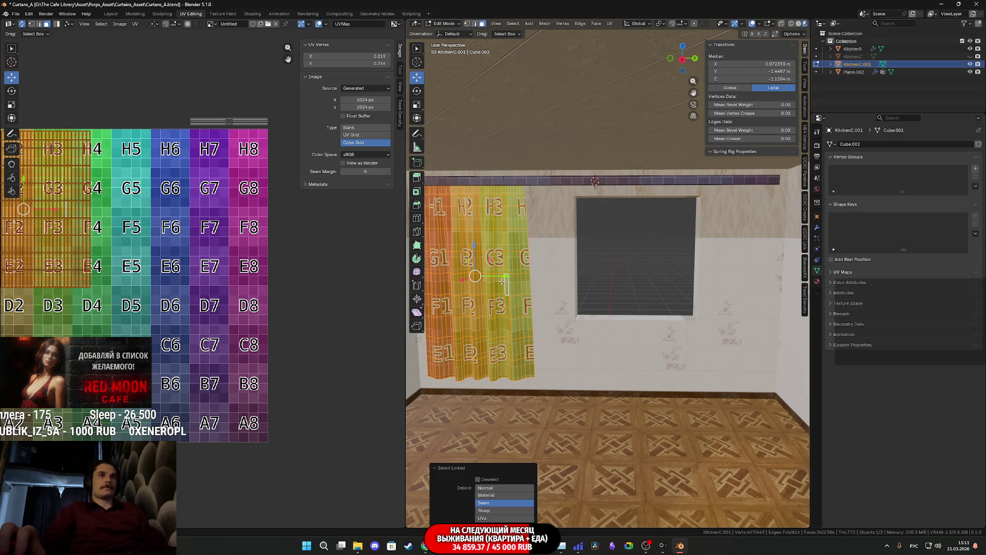
key("Tab")
key("Tab")
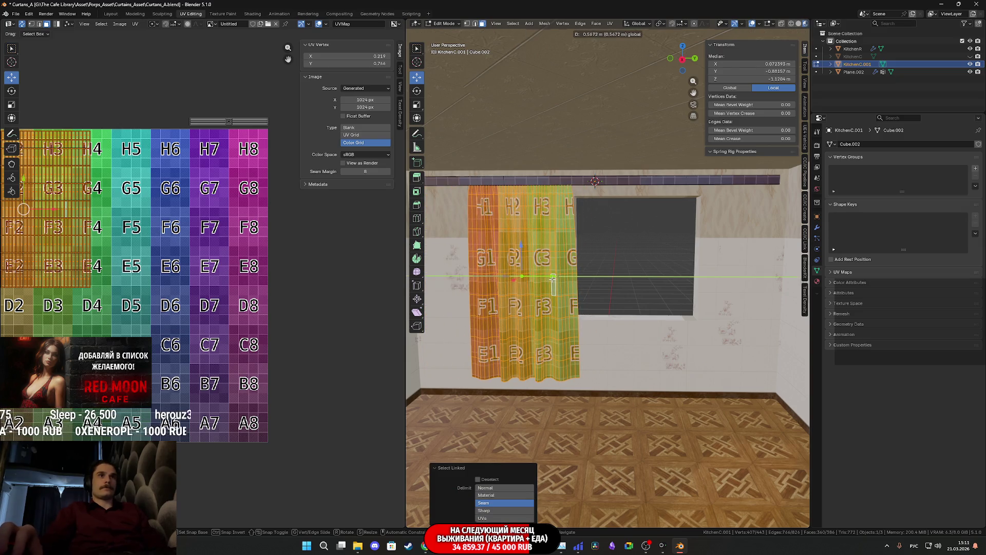
key("shift+d")
right_click(548, 282)
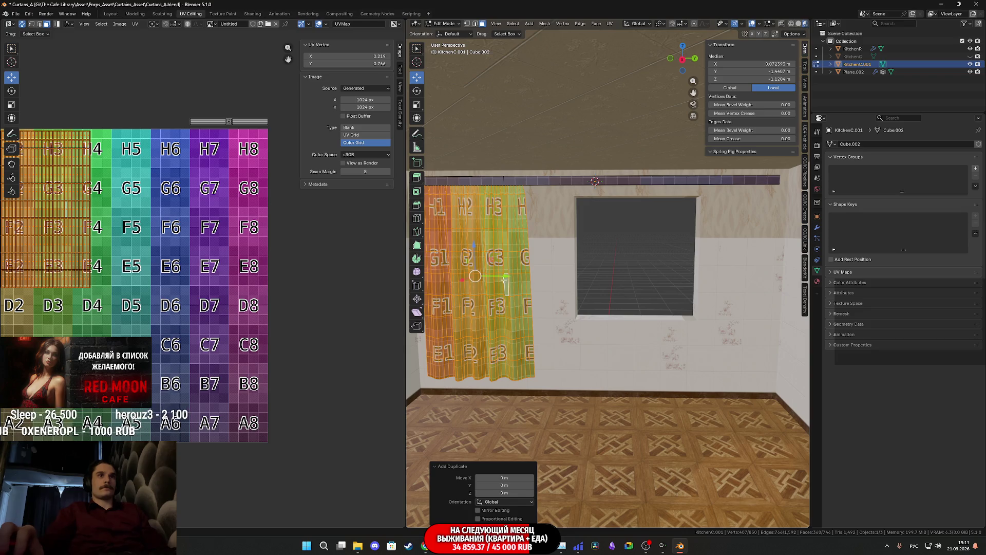
key("g")
key("y")
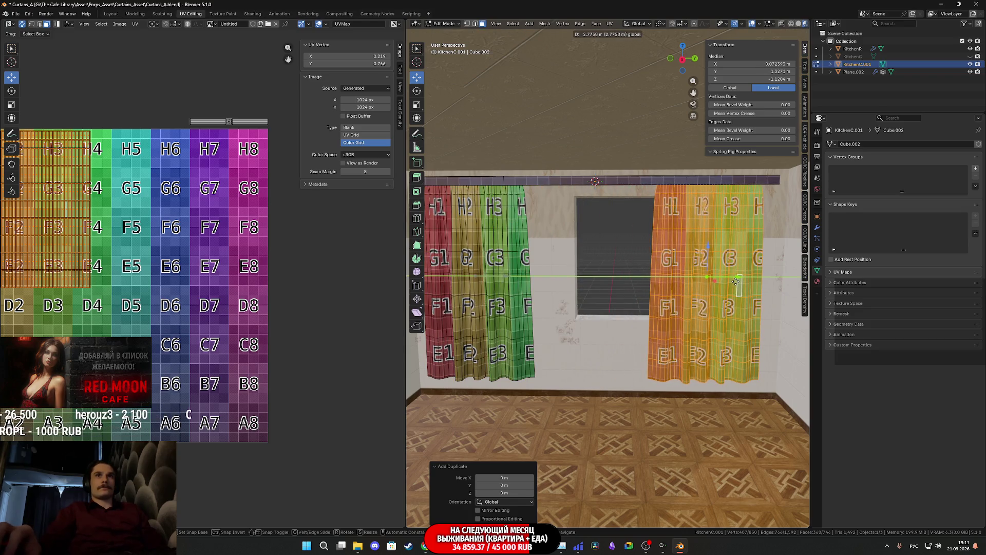
left_click(736, 281)
mouse_move(736, 281)
middle_mouse_down()
mouse_move(737, 298)
mouse_move(746, 286)
mouse_move(624, 292)
mouse_move(635, 276)
middle_mouse_up()
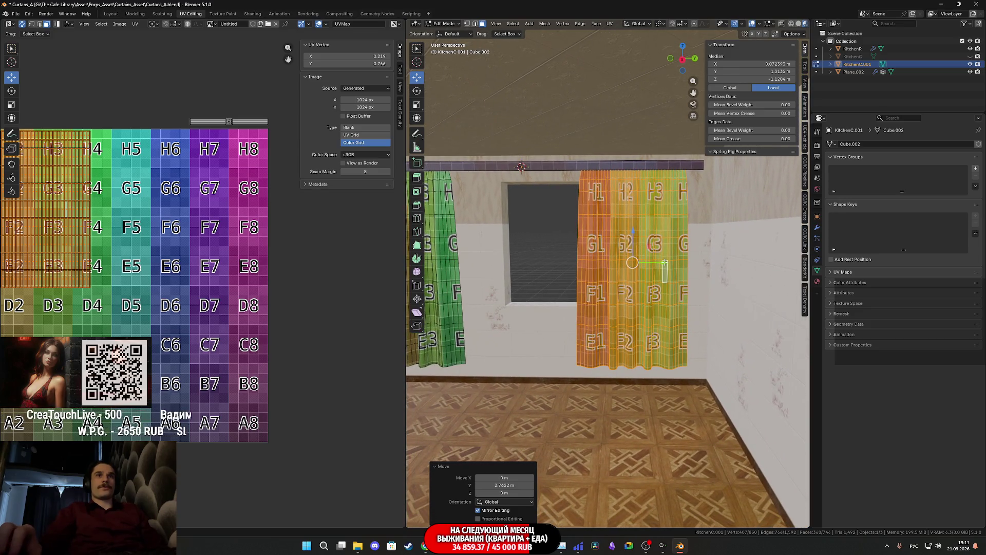
left_click_drag(665, 262, 668, 260)
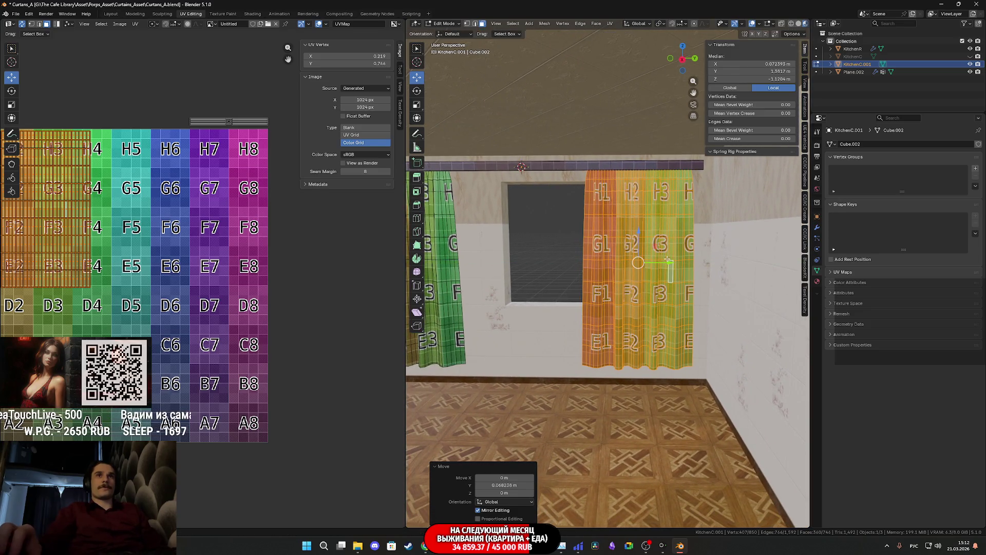
mouse_move(649, 550)
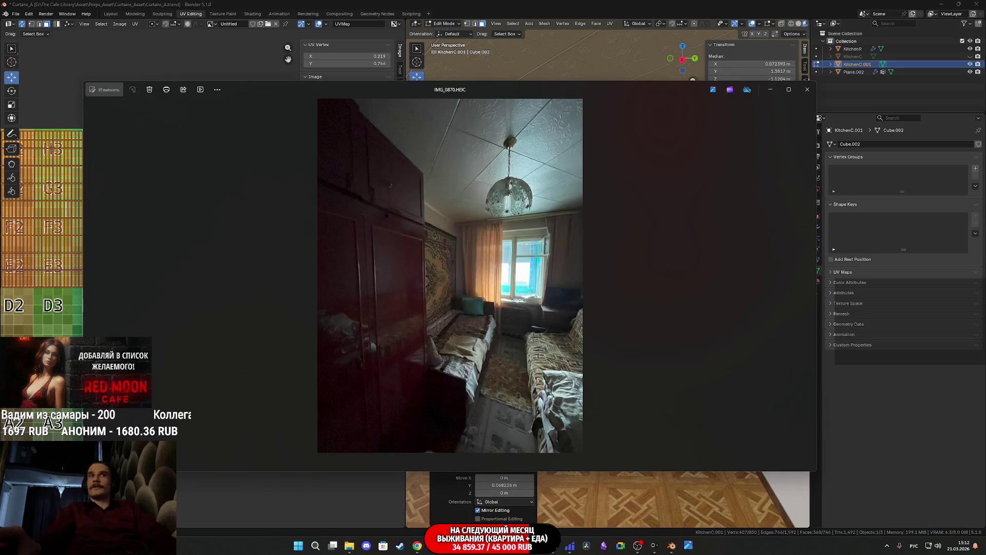
Step: Zoom around the reference room photo IMG_0870.HEIC in Photos, then close it
scroll(472, 324, "up", 5)
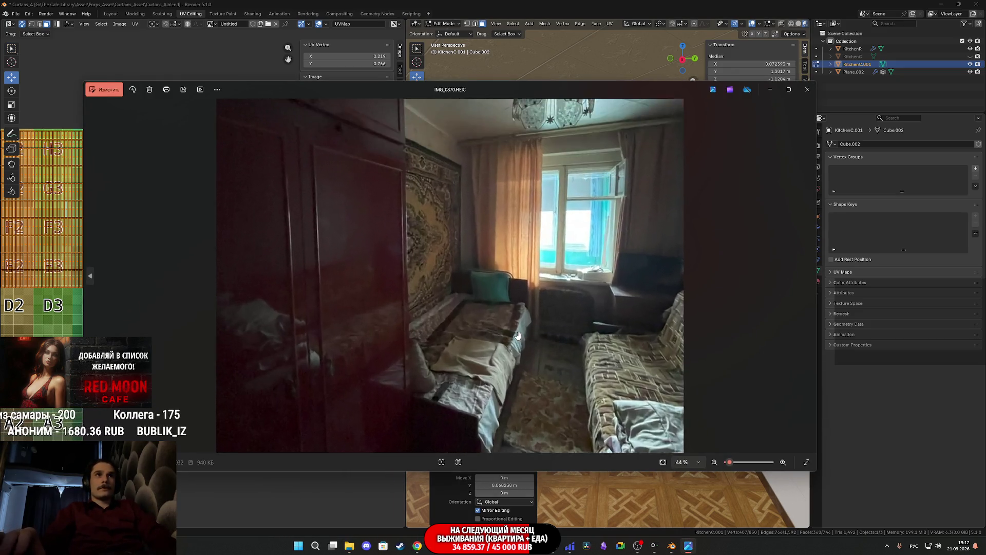
scroll(431, 302, "up", 3)
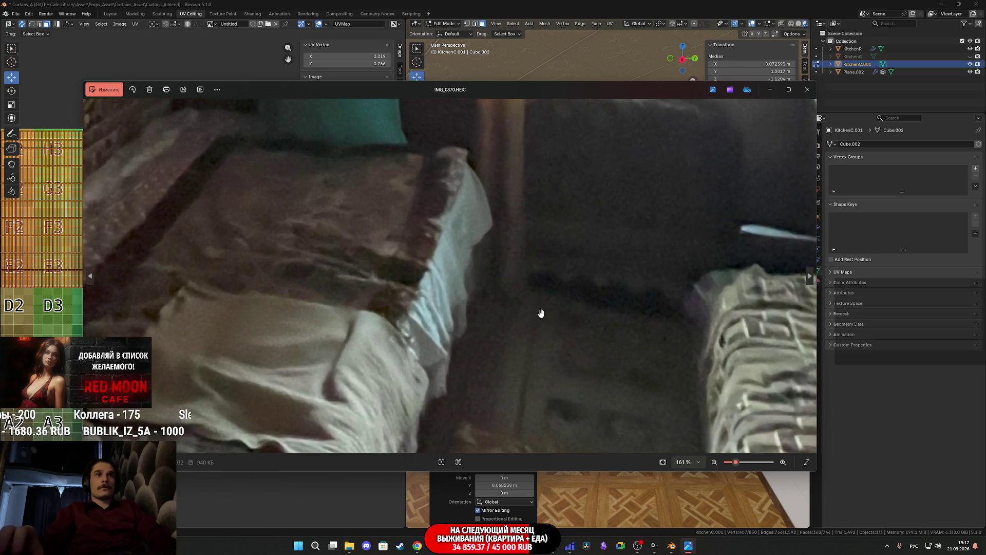
scroll(539, 315, "down", 6)
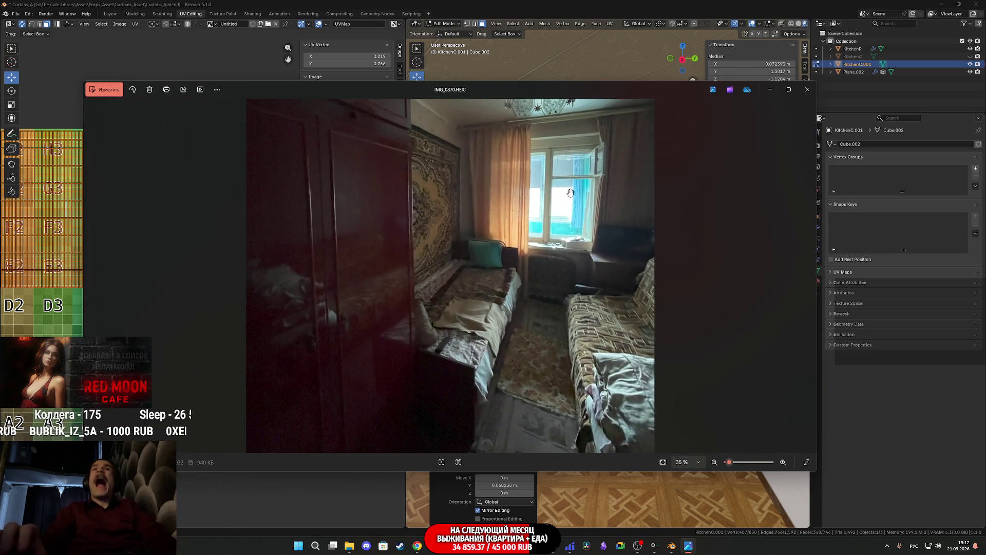
left_click(806, 92)
key("KP_4")
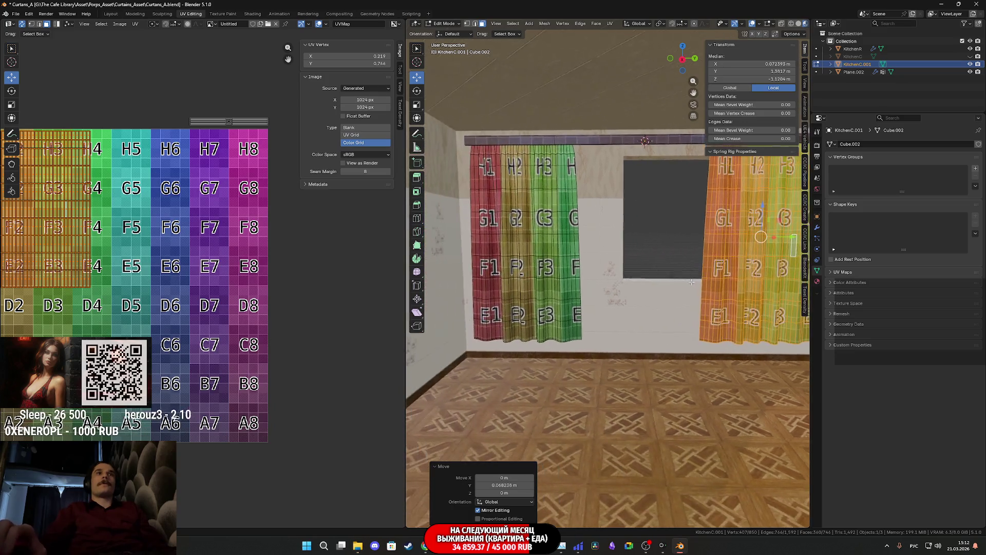
Step: Scale the curtains 1.1 along Z and lower them about 0.111 m toward the floor
key("l")
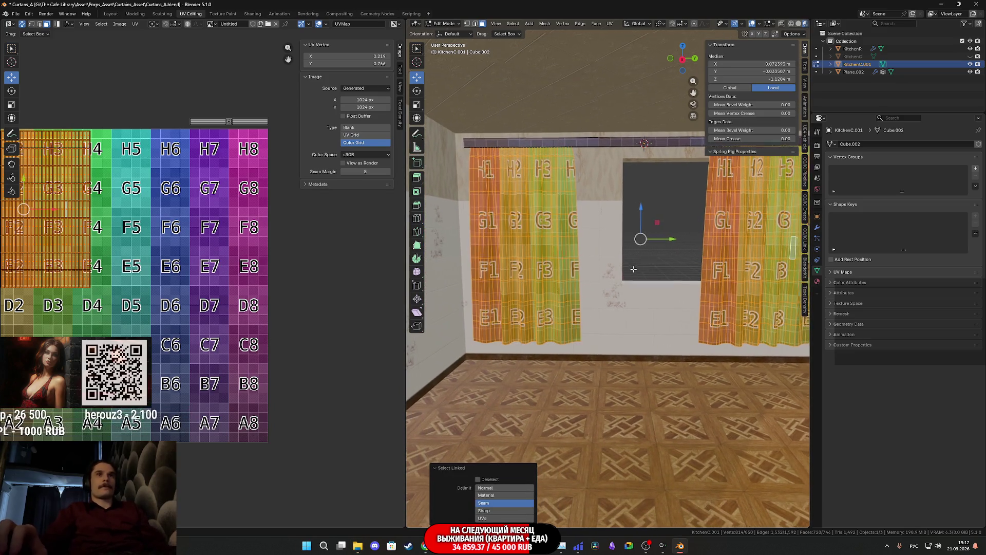
key("KP_6")
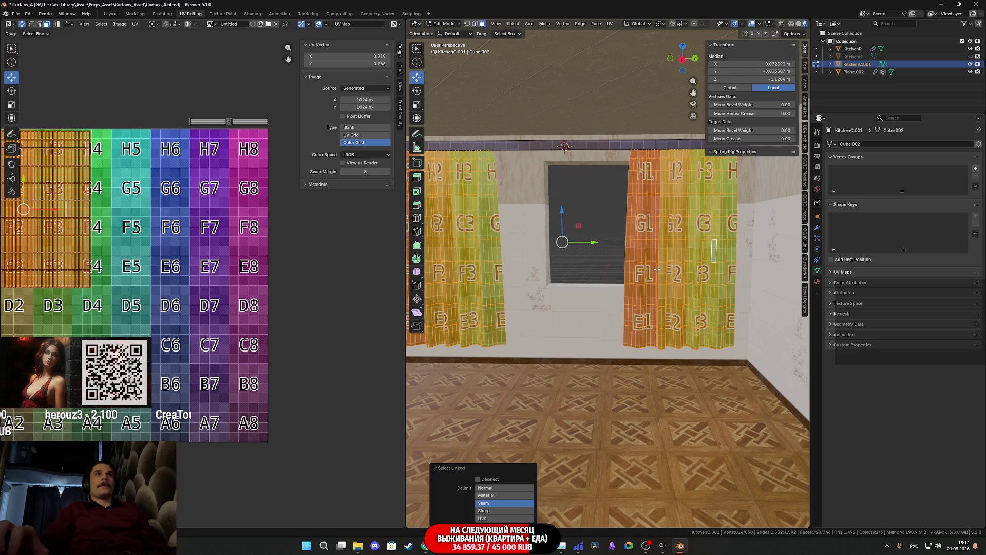
key("s")
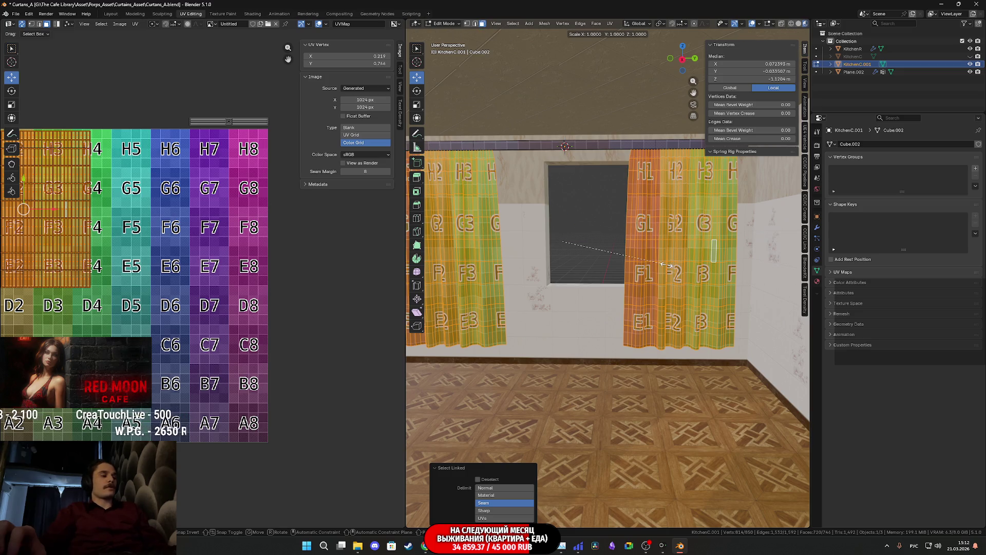
key("z")
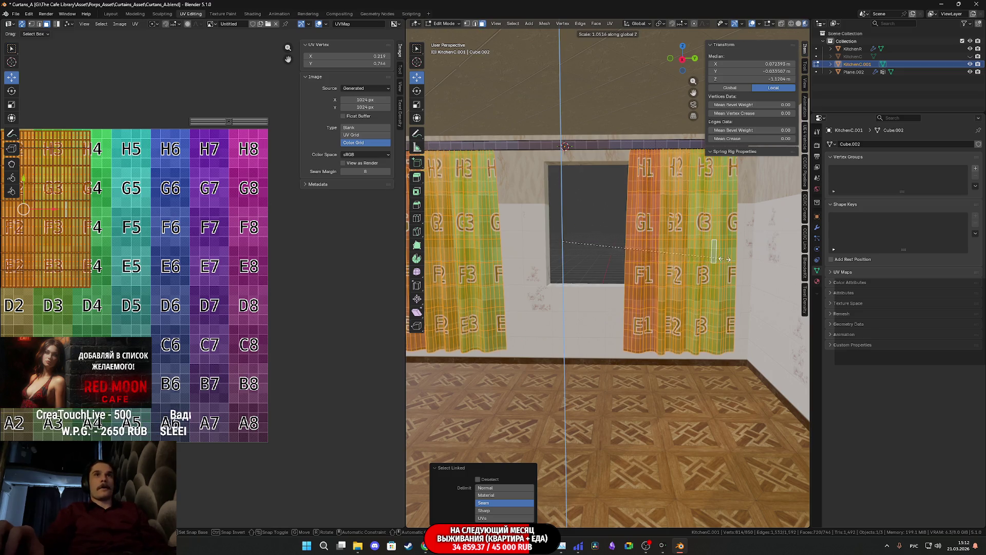
left_click(776, 256)
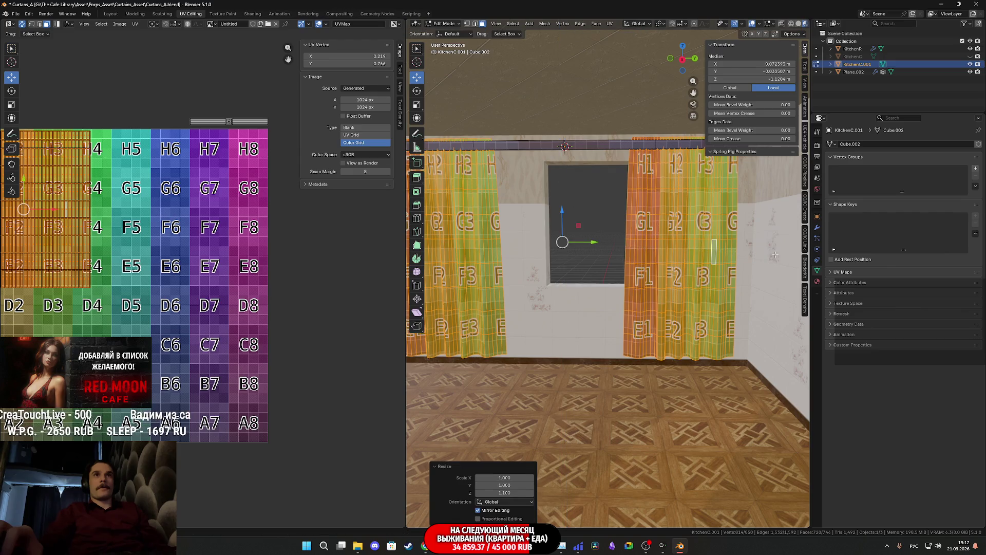
left_click_drag(563, 213, 569, 224)
mouse_move(598, 292)
middle_mouse_down()
mouse_move(674, 289)
mouse_move(687, 304)
middle_mouse_up()
key("Tab")
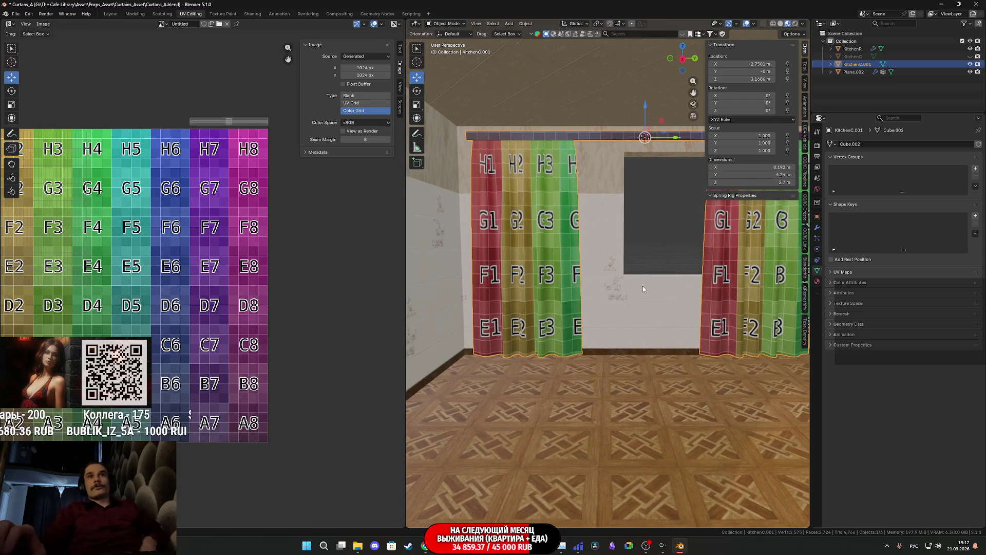
middle_click_drag(666, 241, 612, 277, "shift")
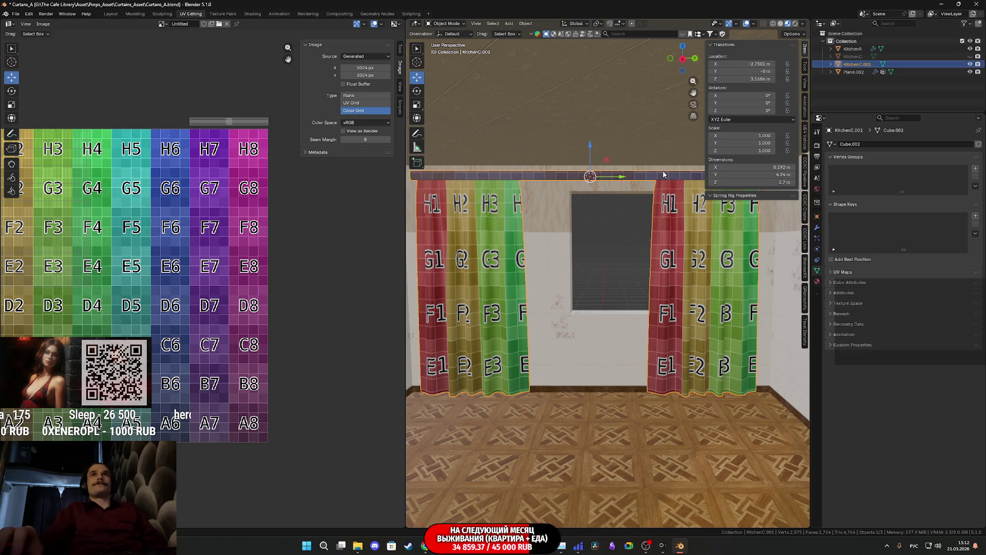
Step: Shift the copy's whole UV island right across the grid, then unhide and select KitchenC
key("Tab")
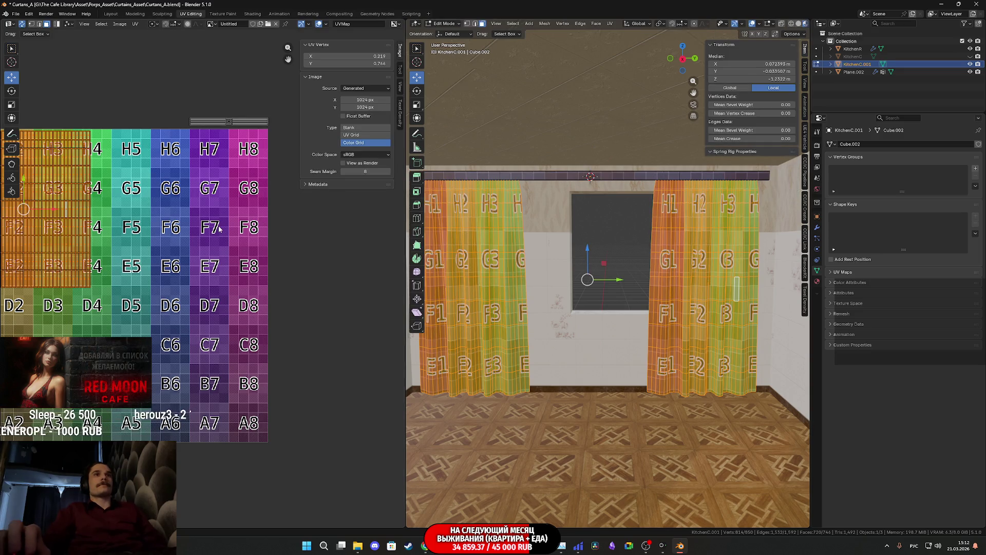
scroll(214, 233, "up", 2)
scroll(118, 233, "down", 2)
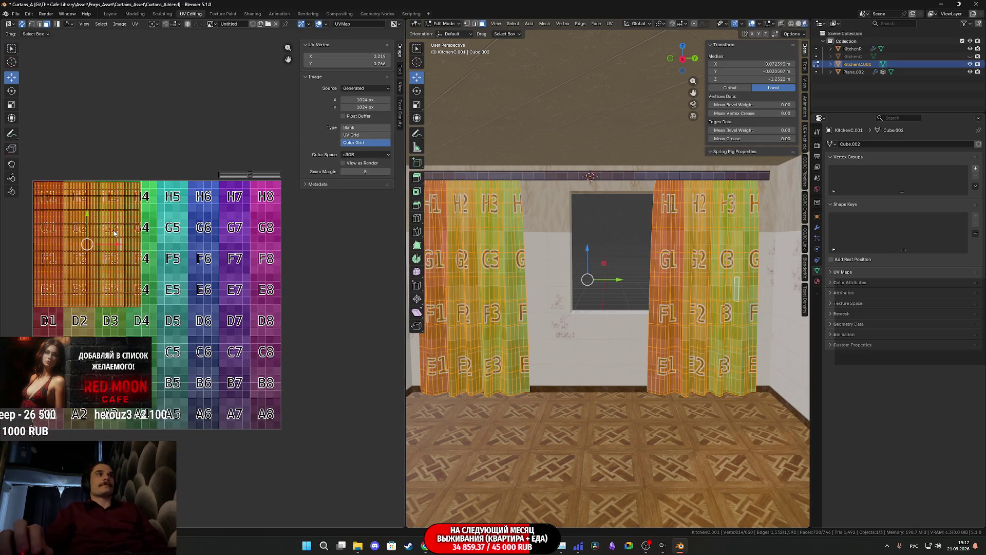
key("a")
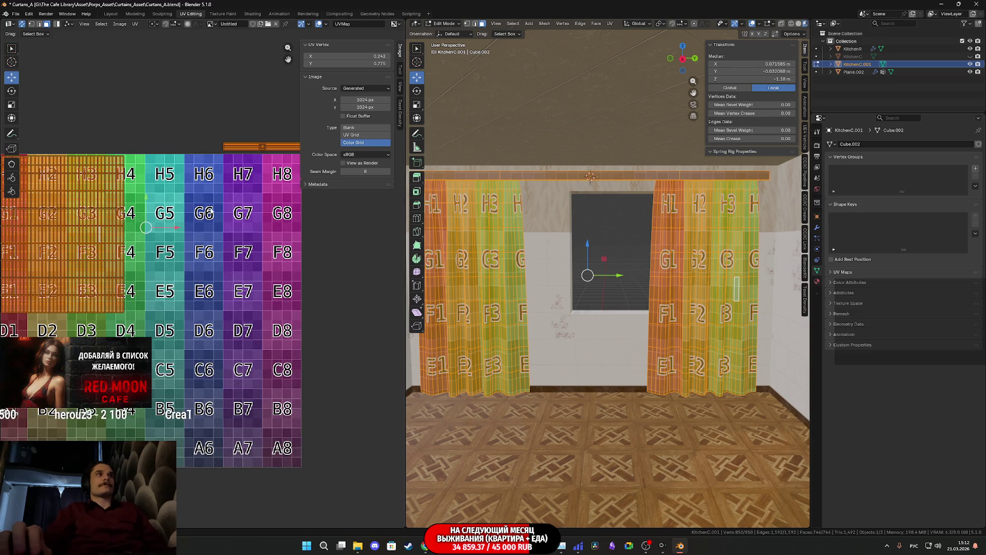
left_click_drag(176, 229, 316, 235)
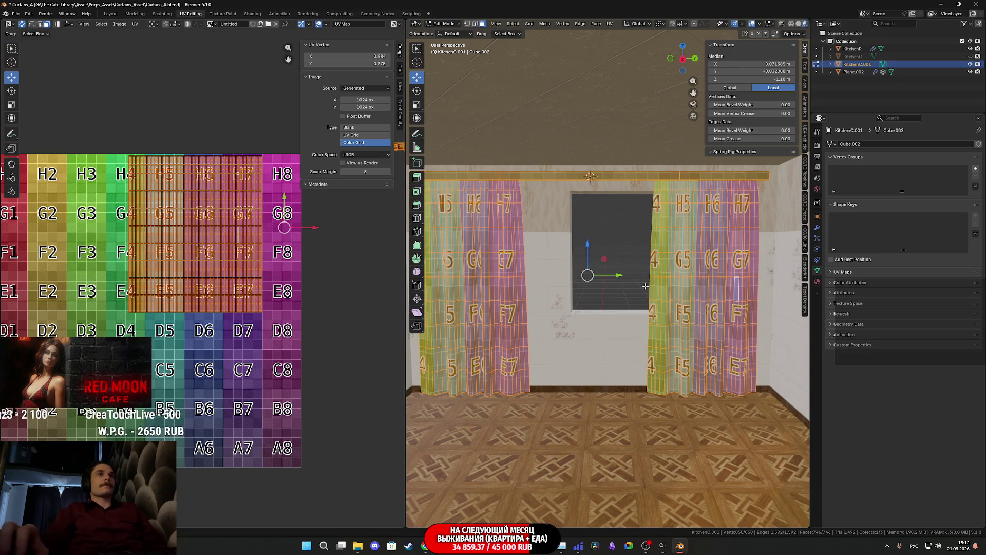
key("Tab")
left_click(970, 56)
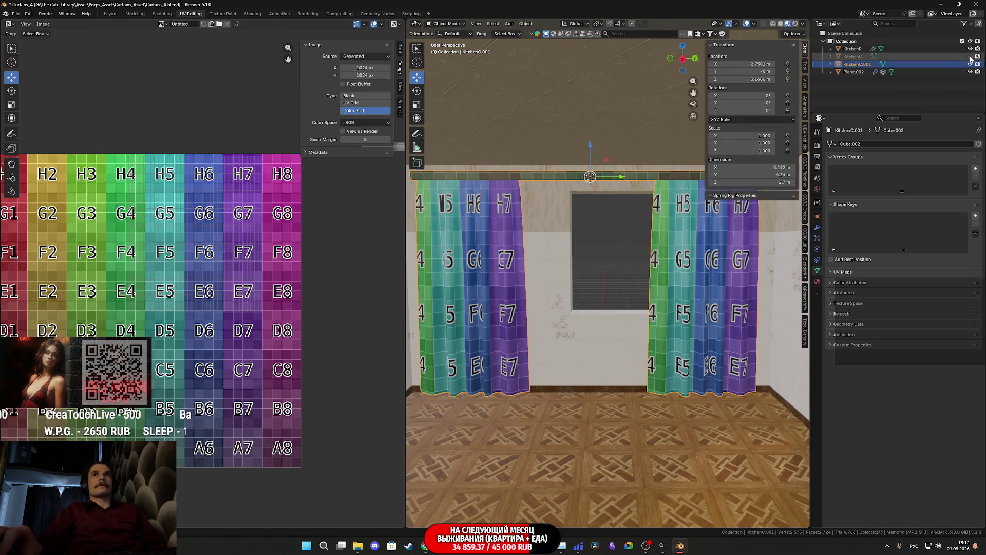
left_click(891, 57, "ctrl")
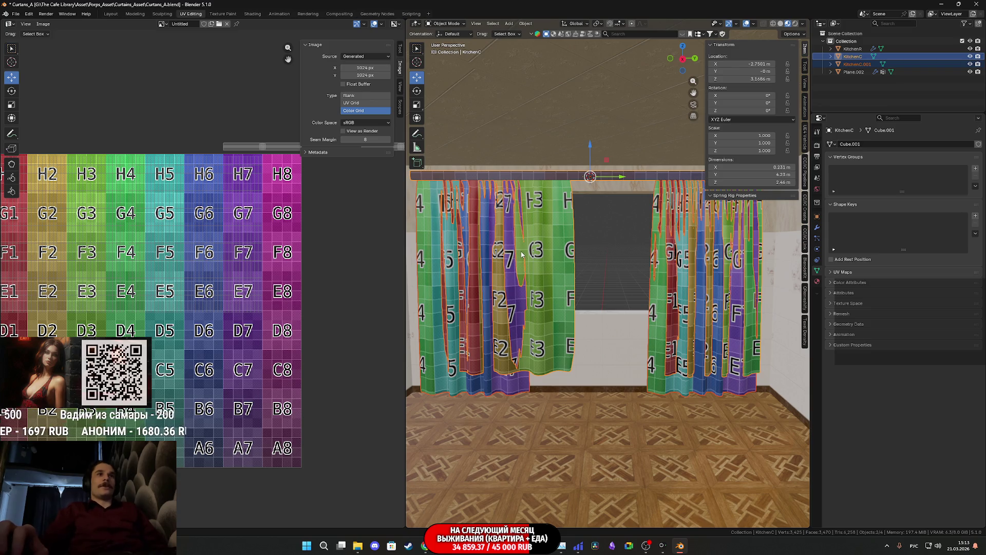
Step: Box-select only the curtain UV islands and nudge them slightly on the grid
key("Tab")
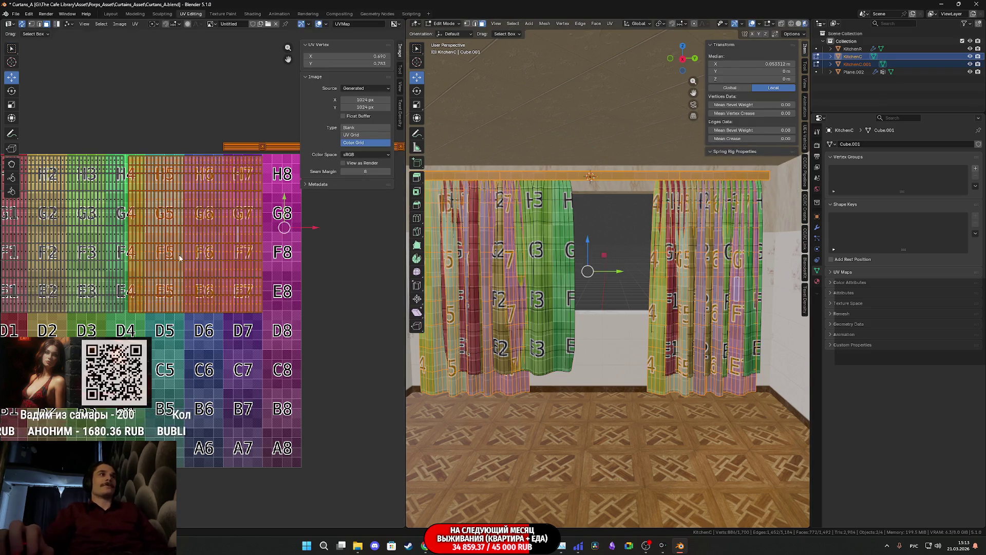
middle_click_drag(180, 258, 164, 278)
middle_click_drag(270, 343, 253, 348)
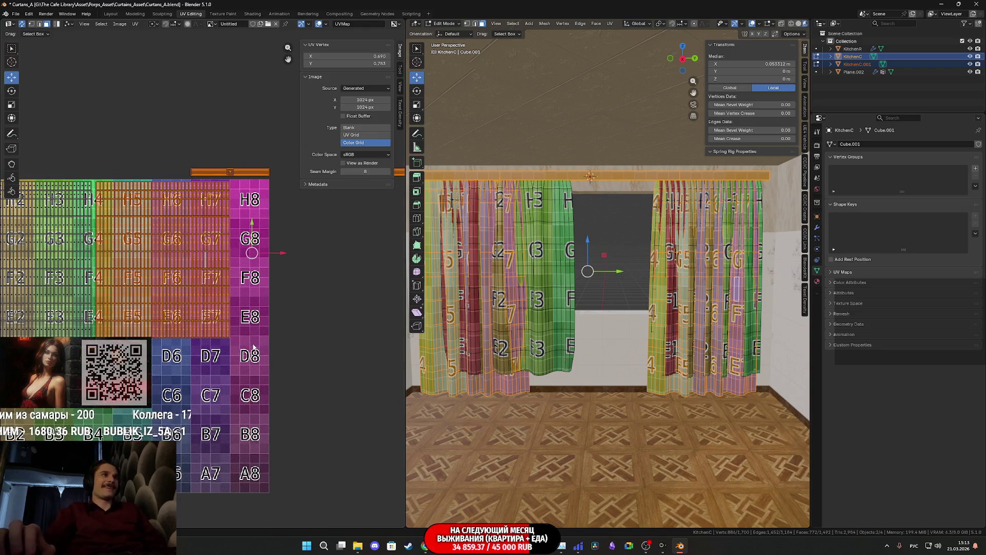
left_click_drag(253, 348, 194, 287)
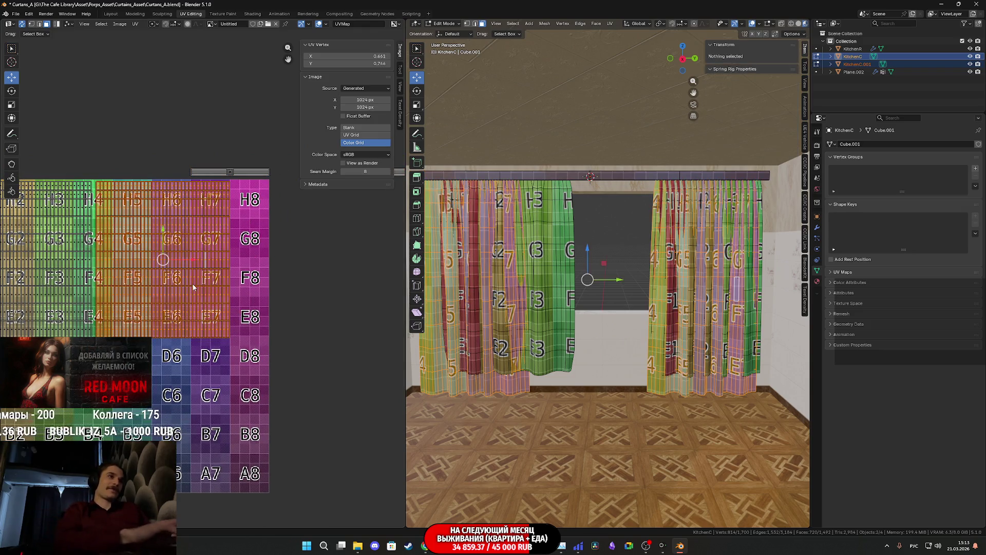
middle_click_drag(194, 287, 251, 322)
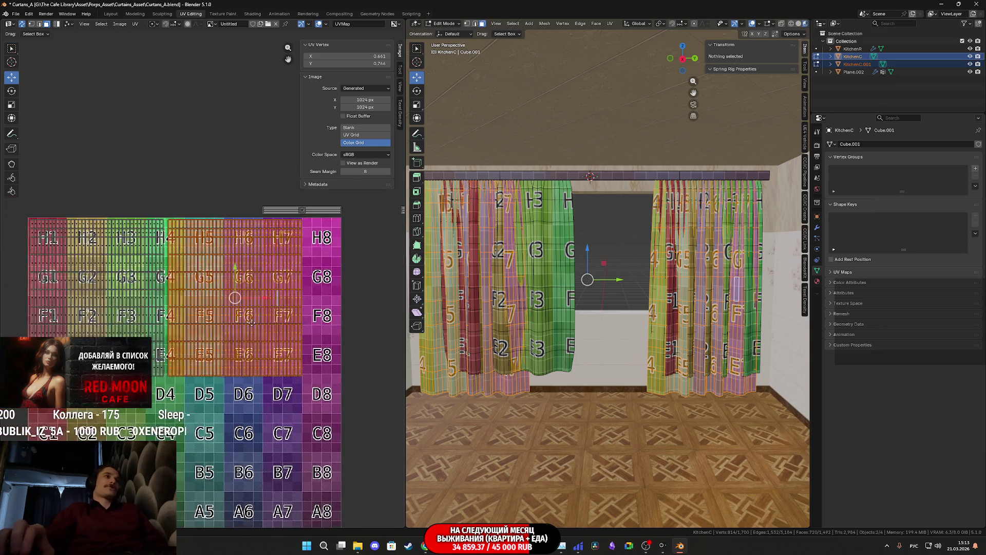
scroll(251, 323, "up", 2)
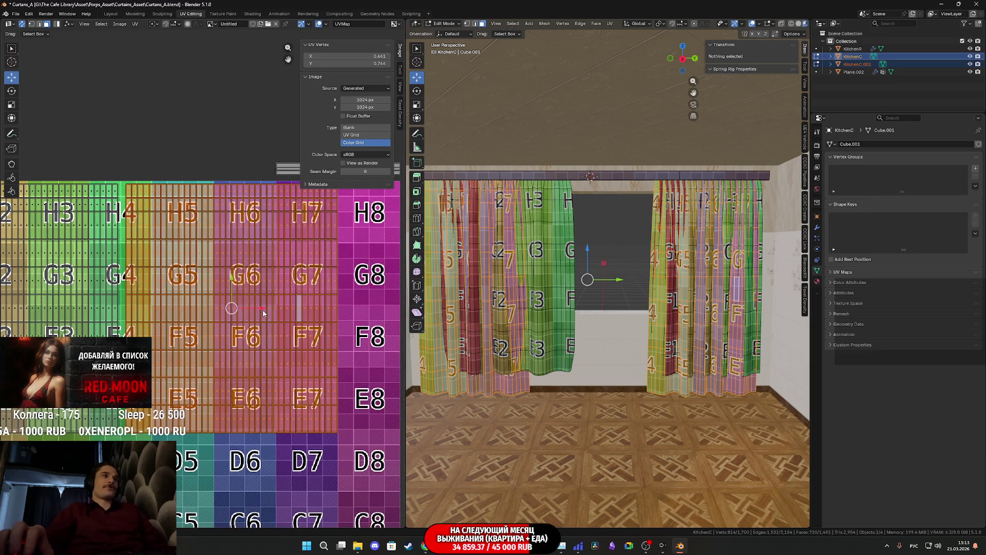
key("g")
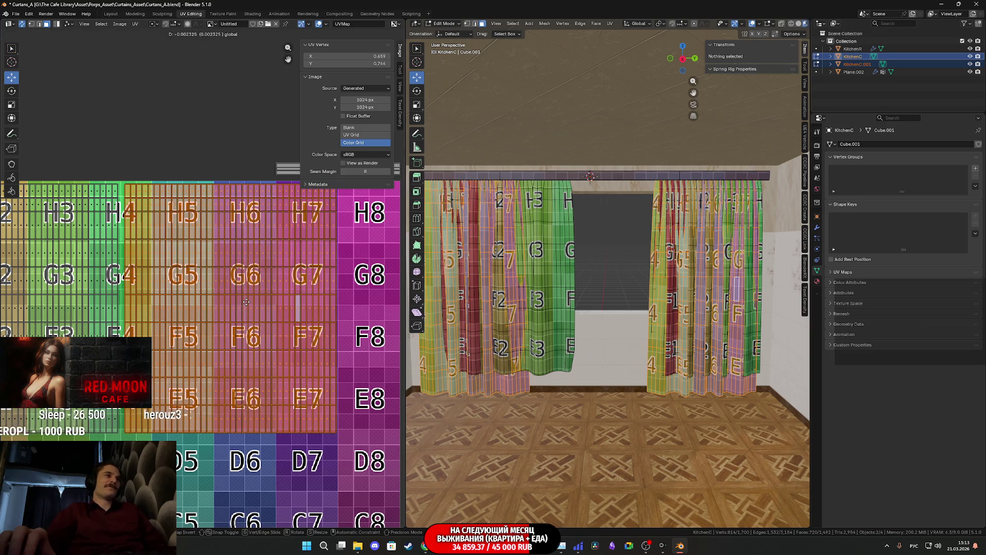
left_click(245, 303)
scroll(106, 284, "down", 2)
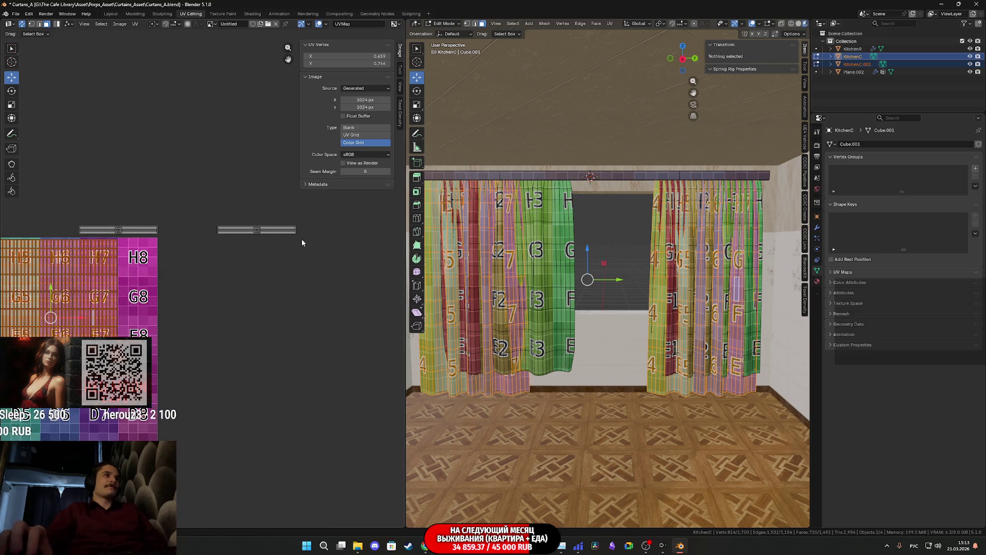
Step: Move the curtain rod's UV island left onto the colour-grid texture and fine-tune its position
left_click_drag(219, 210, 308, 239)
middle_click_drag(235, 226, 262, 232)
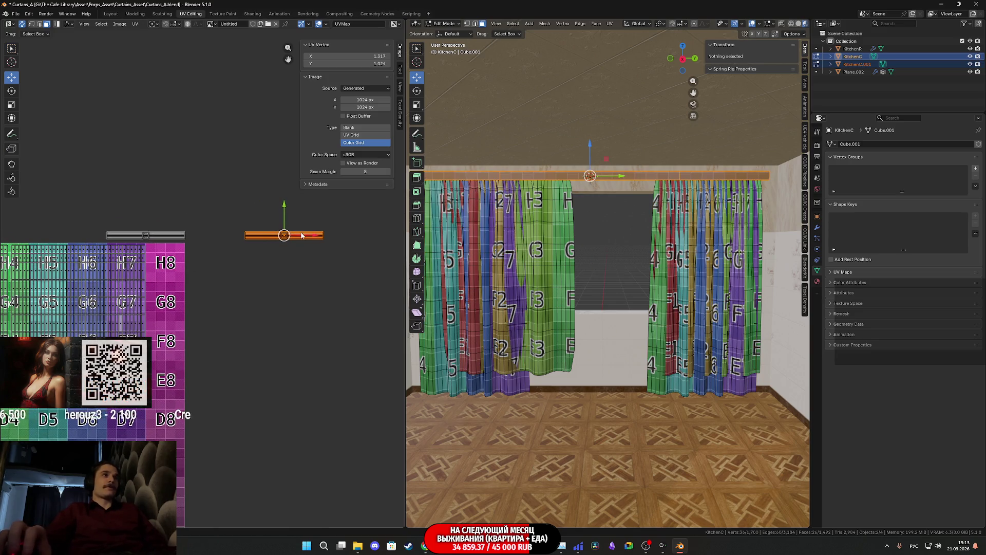
left_click_drag(307, 239, 82, 246)
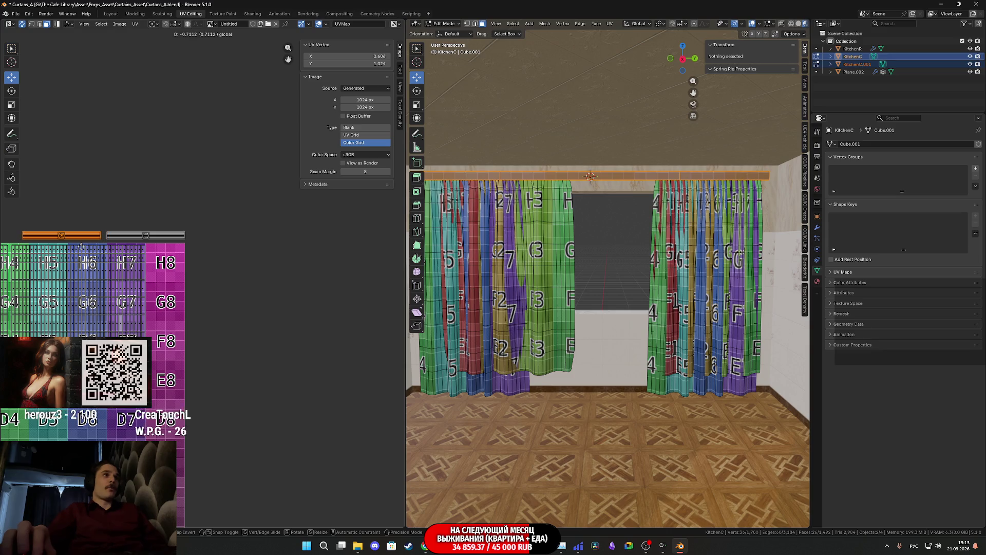
left_click(82, 246)
scroll(211, 248, "up", 4)
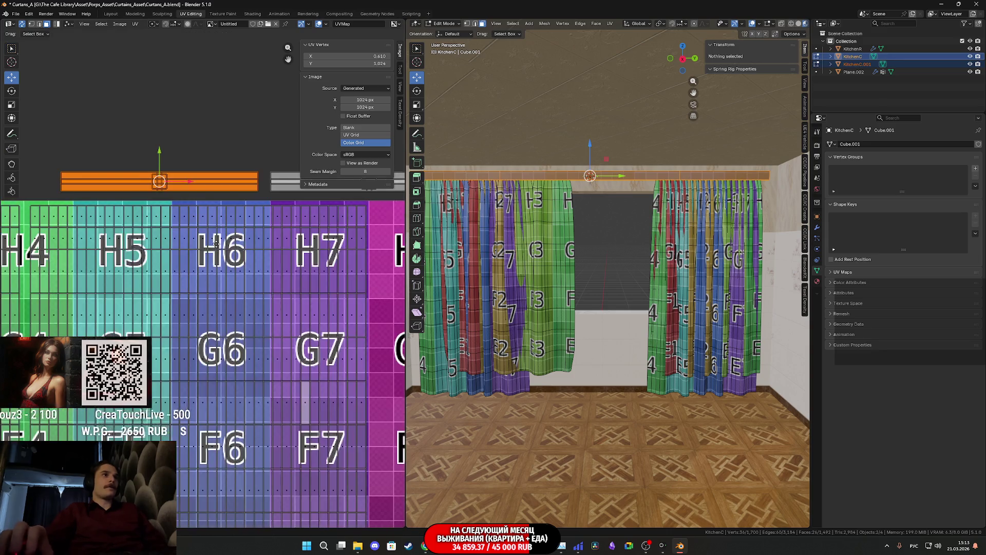
left_click_drag(165, 227, 172, 220)
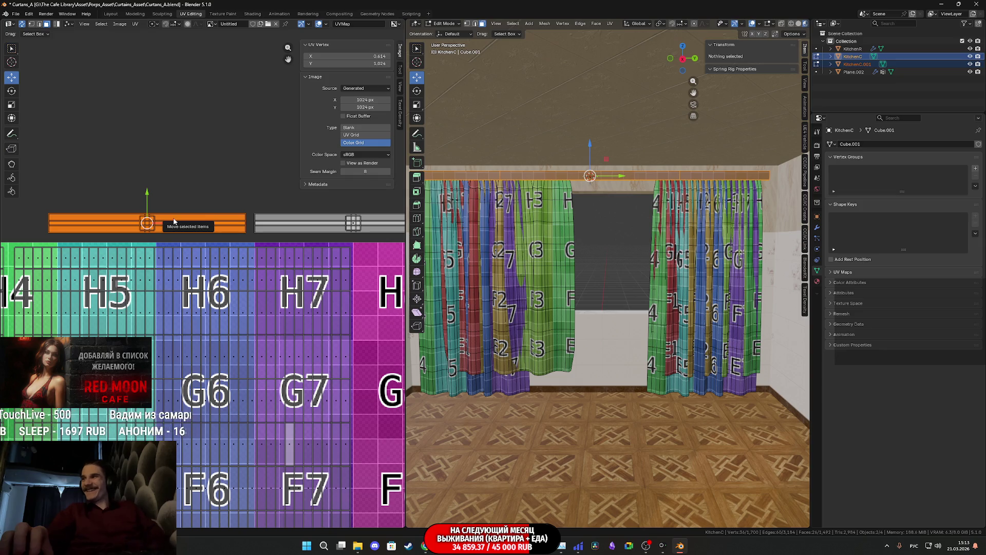
scroll(301, 231, "up", 1)
scroll(301, 205, "down", 2)
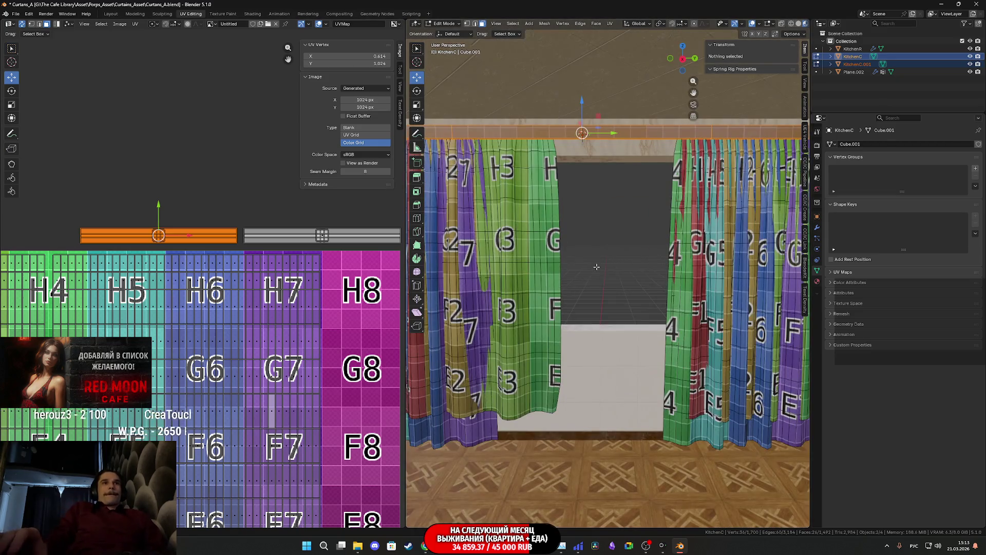
middle_click_drag(601, 272, 624, 267)
scroll(298, 269, "down", 4)
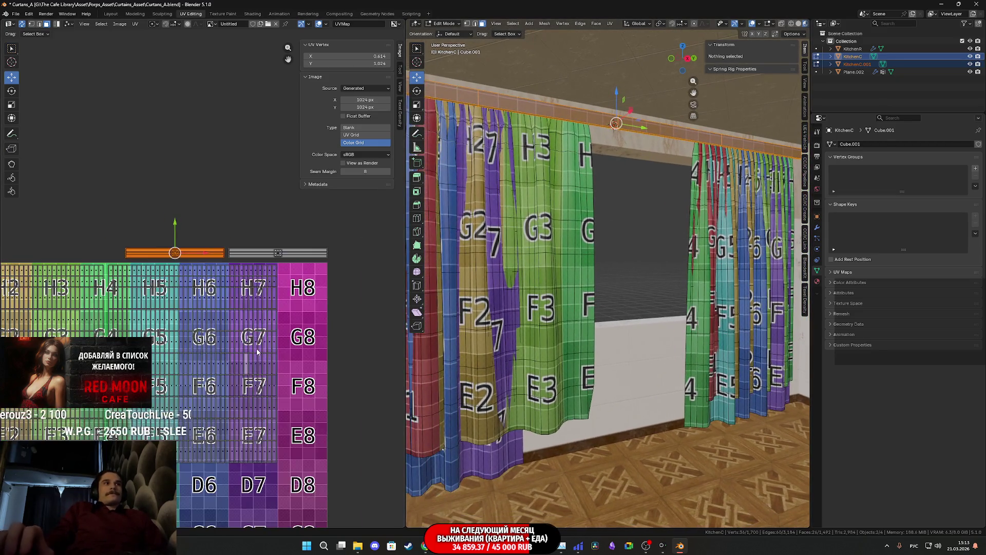
middle_click_drag(298, 269, 275, 282)
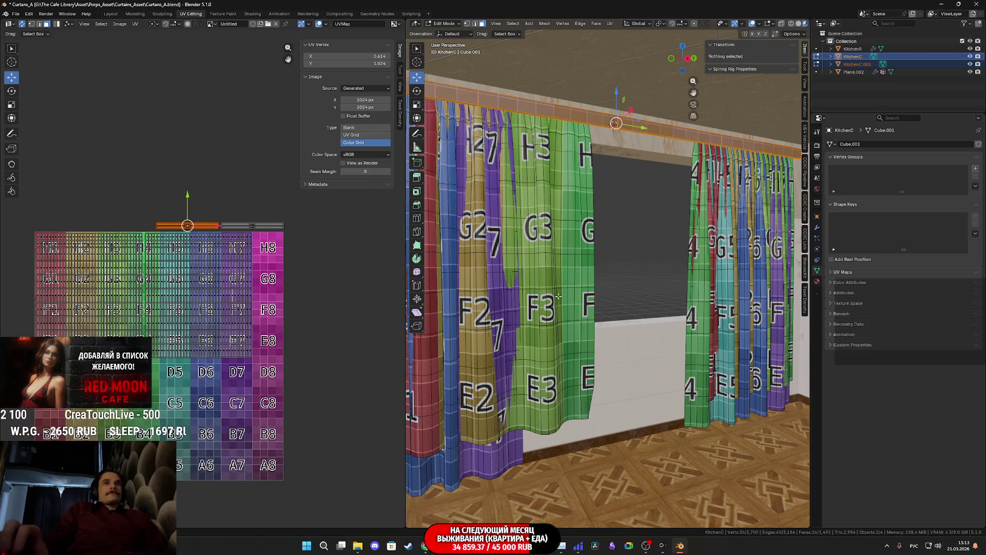
key("Tab")
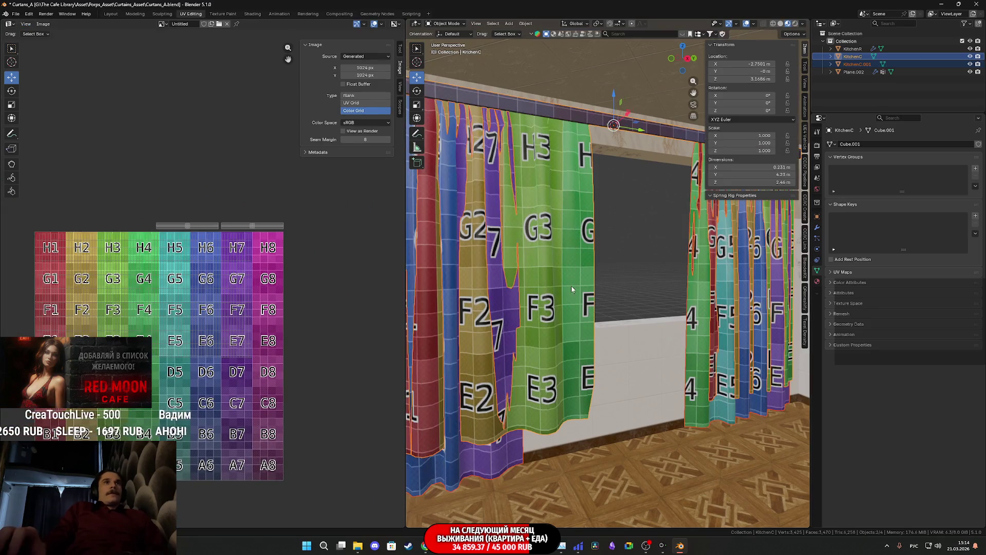
Step: Rename the KitchenC.001 curtain object to GrannyC
left_click(562, 254)
left_click(862, 65)
type("Orange")
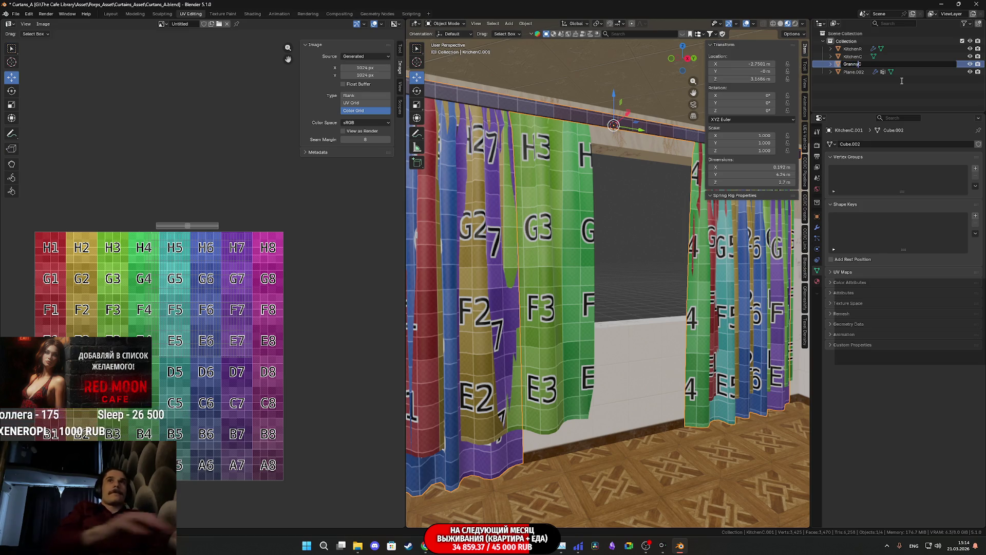
key("Return")
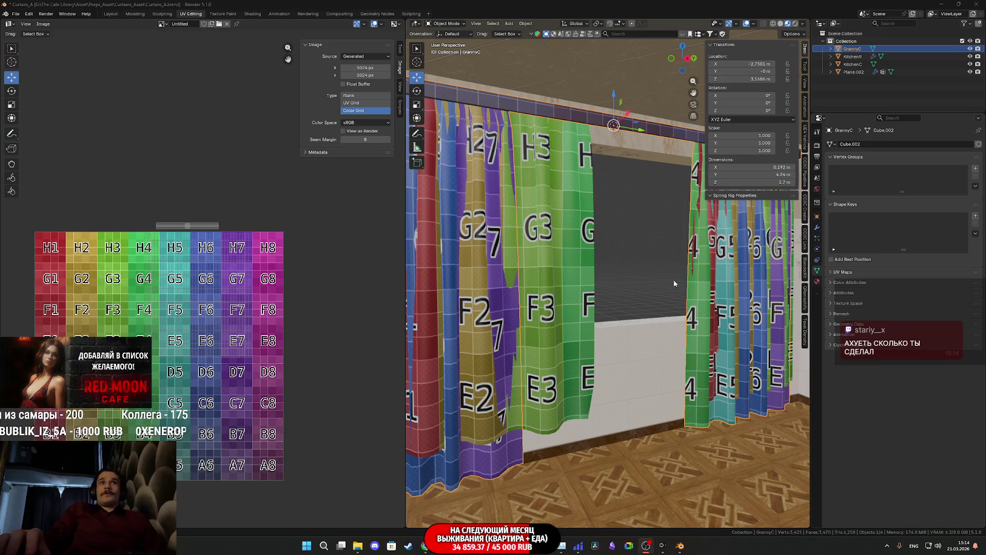
Step: View the curtains from a level side angle, then bring the Unreal project forward
mouse_move(655, 274)
middle_mouse_down()
mouse_move(628, 280)
mouse_move(646, 261)
middle_mouse_up()
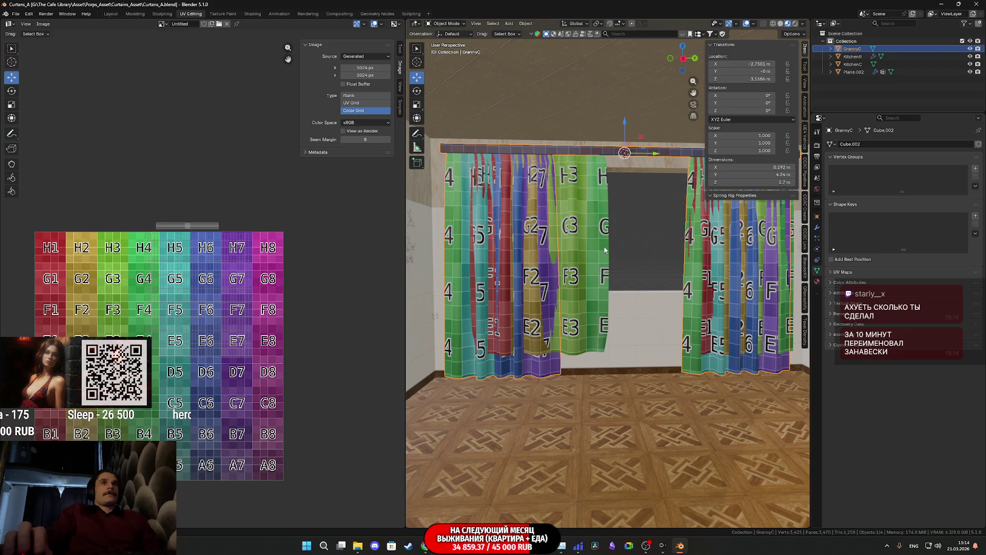
middle_click_drag(605, 250, 579, 291, "shift")
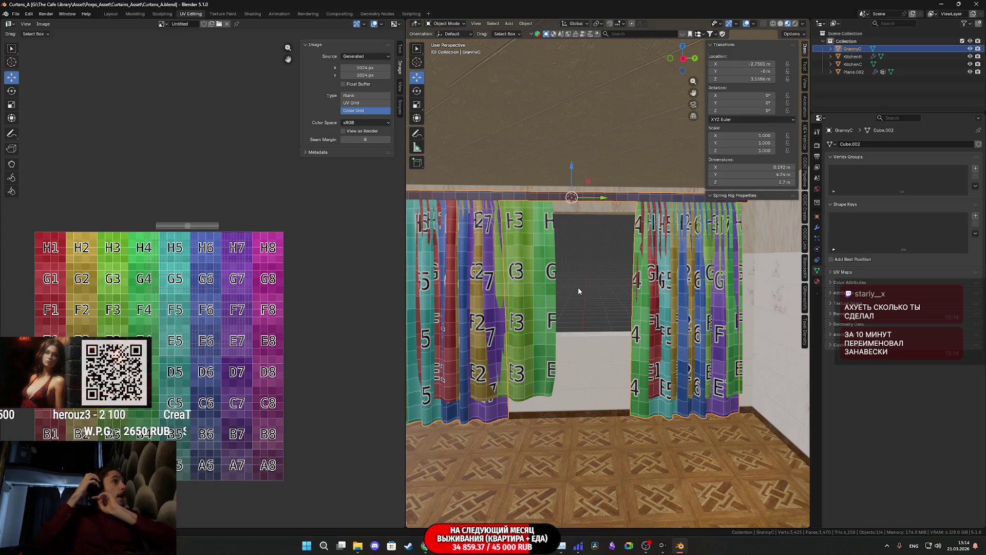
mouse_move(461, 549)
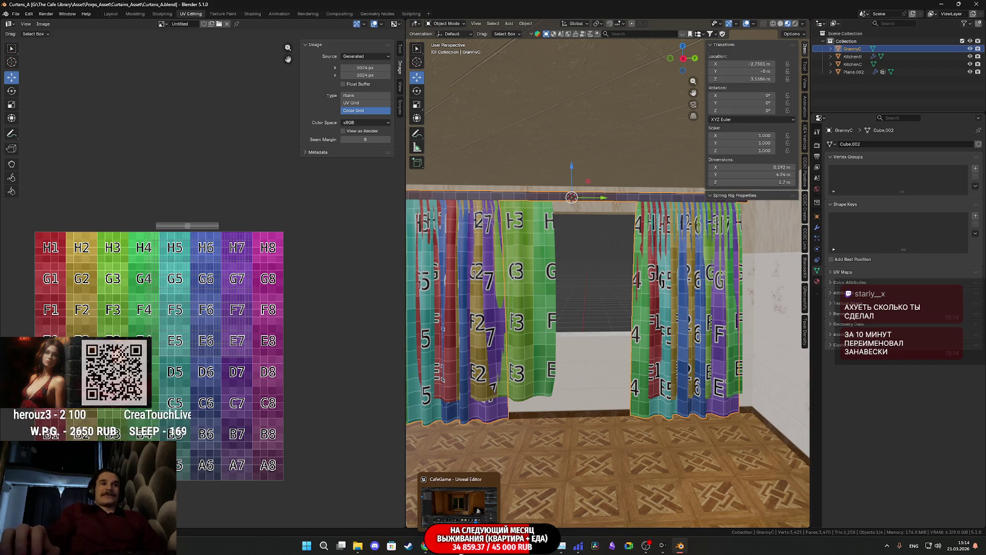
left_click(459, 503)
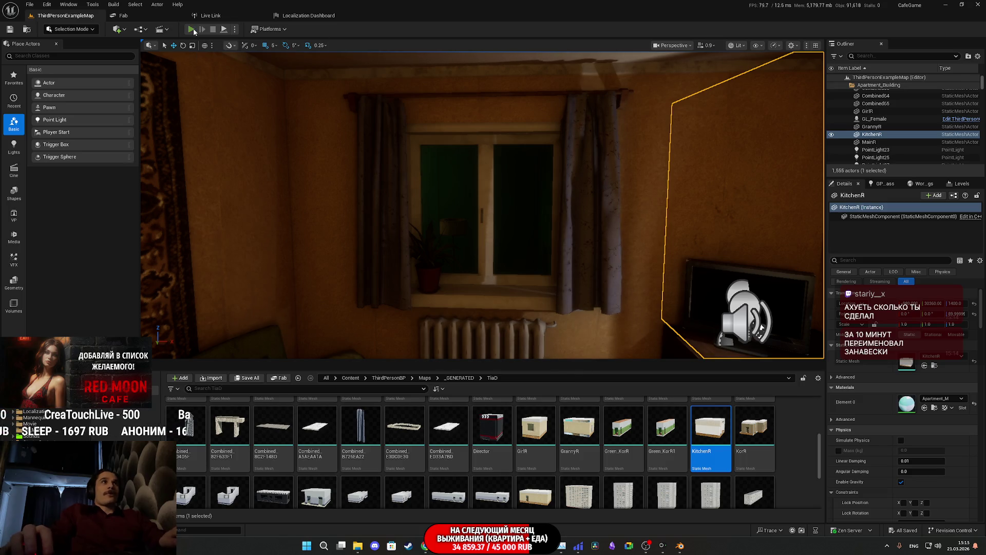
Step: Play-test the apartment, opening the living-room door toward the balcony, then return to Blender
key("alt+p")
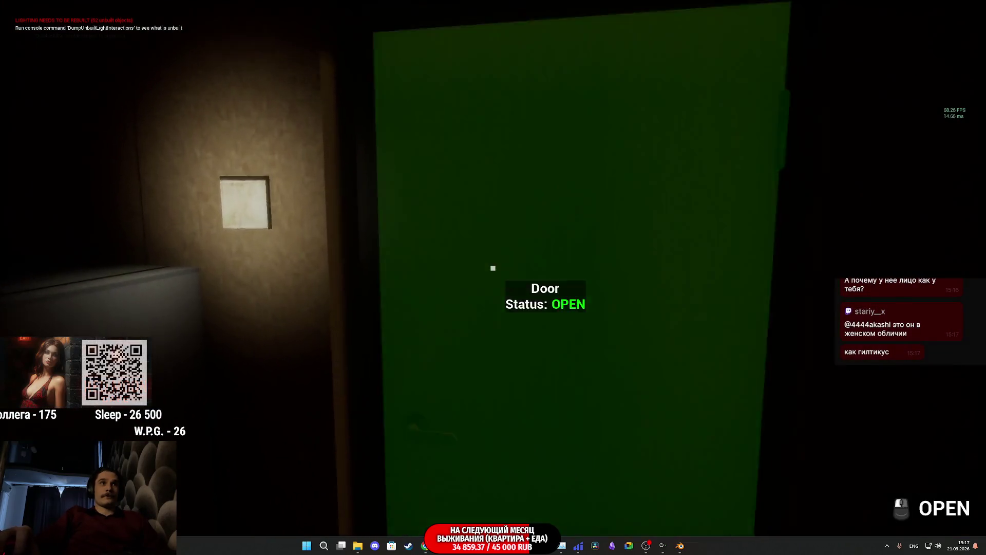
left_click(493, 267)
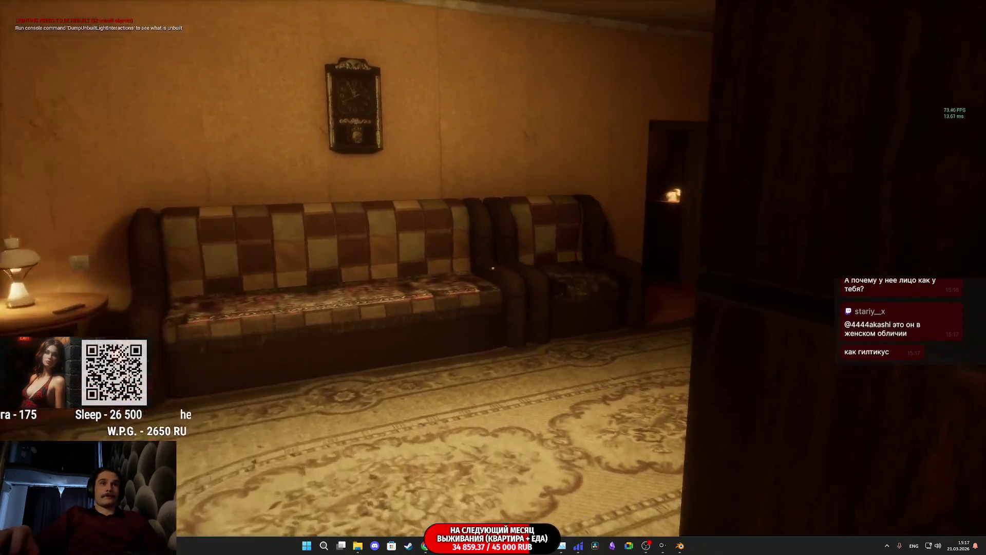
key("w")
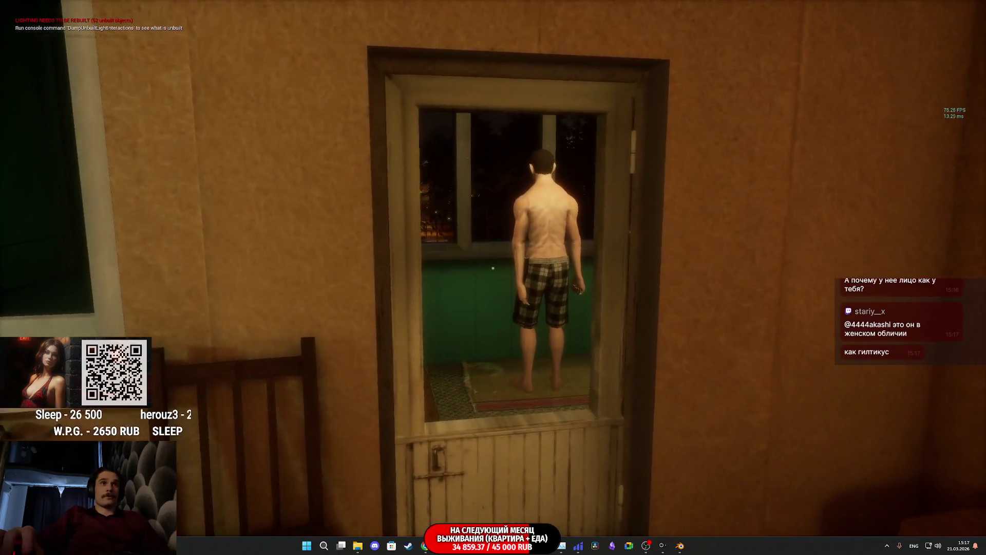
key("F11")
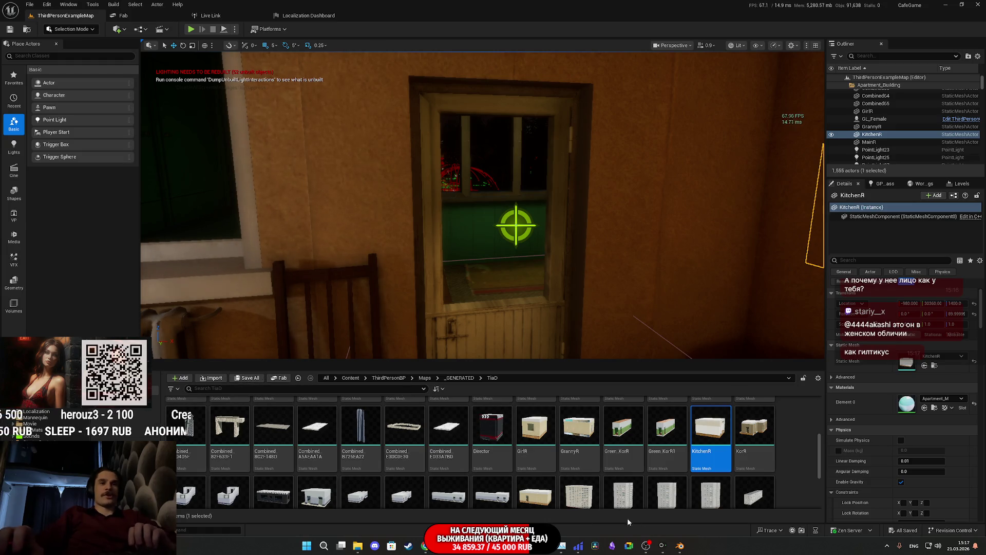
mouse_move(682, 548)
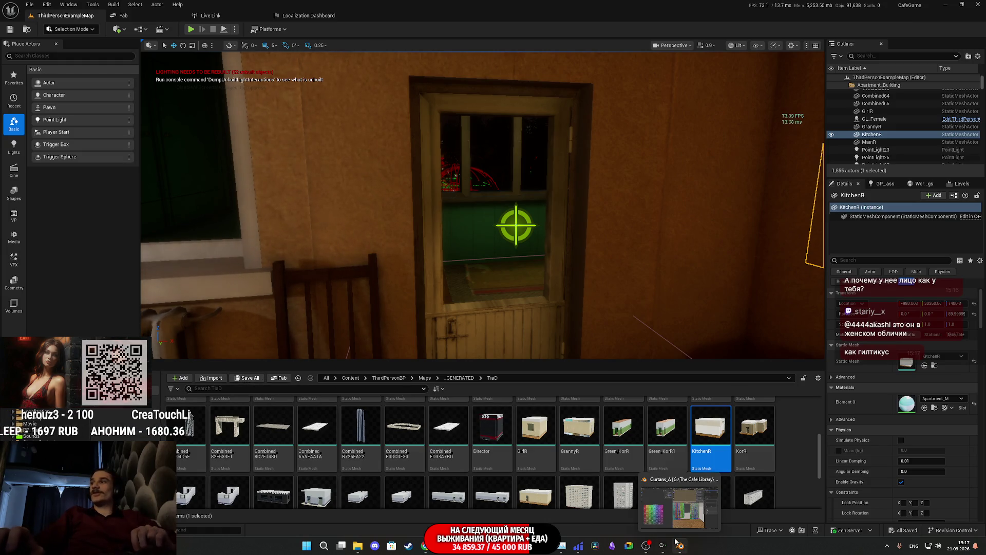
left_click(687, 516)
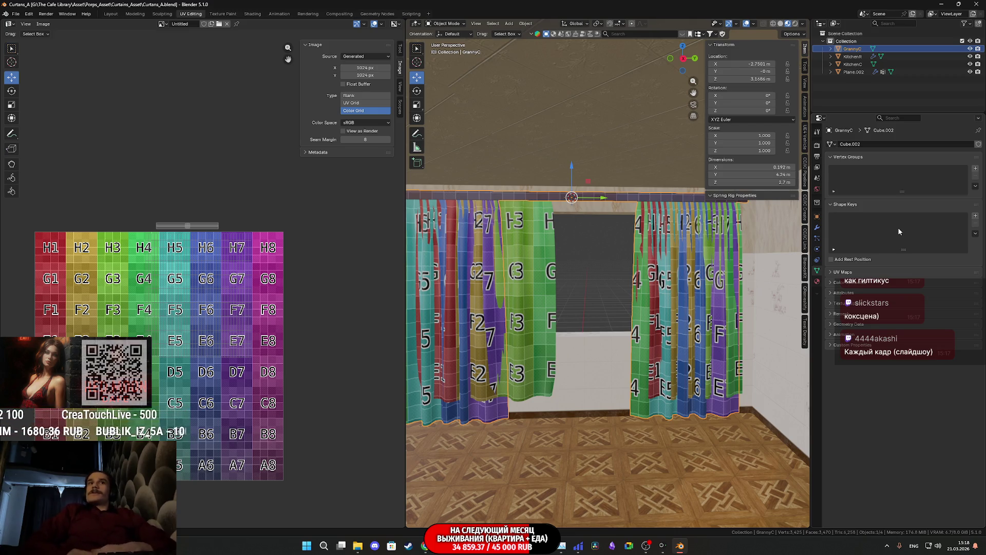
Step: Orbit and zoom over the GrannyC curtains, then switch to Unreal and pull back to the room
mouse_move(604, 283)
middle_mouse_down()
mouse_move(594, 301)
mouse_move(638, 280)
mouse_move(597, 248)
mouse_move(581, 255)
mouse_move(603, 275)
middle_mouse_up()
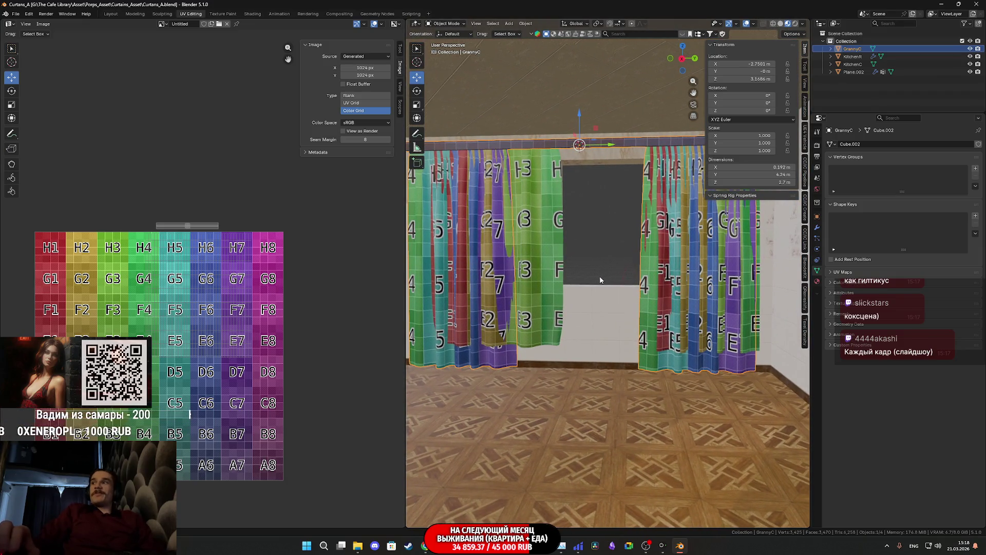
scroll(606, 290, "up", 1)
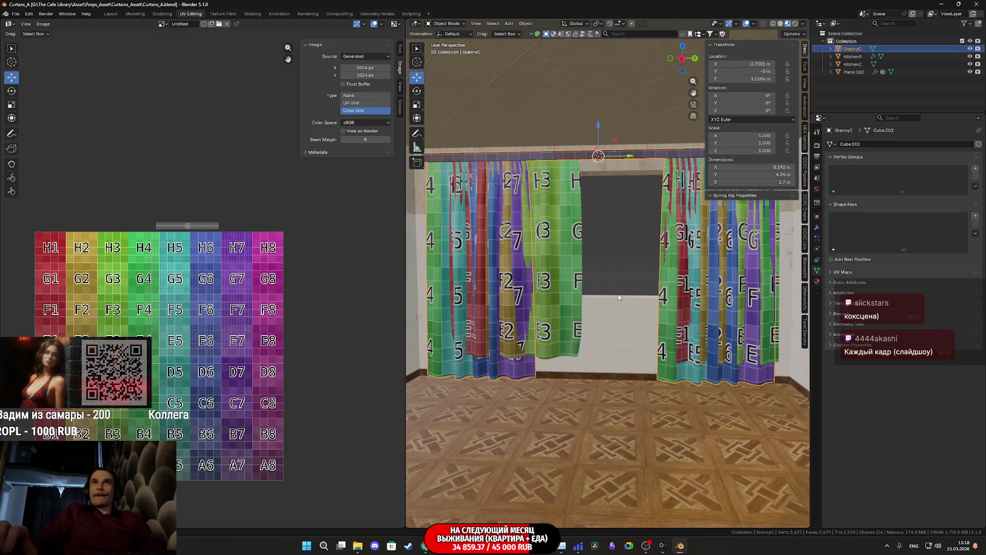
scroll(625, 295, "up", 1)
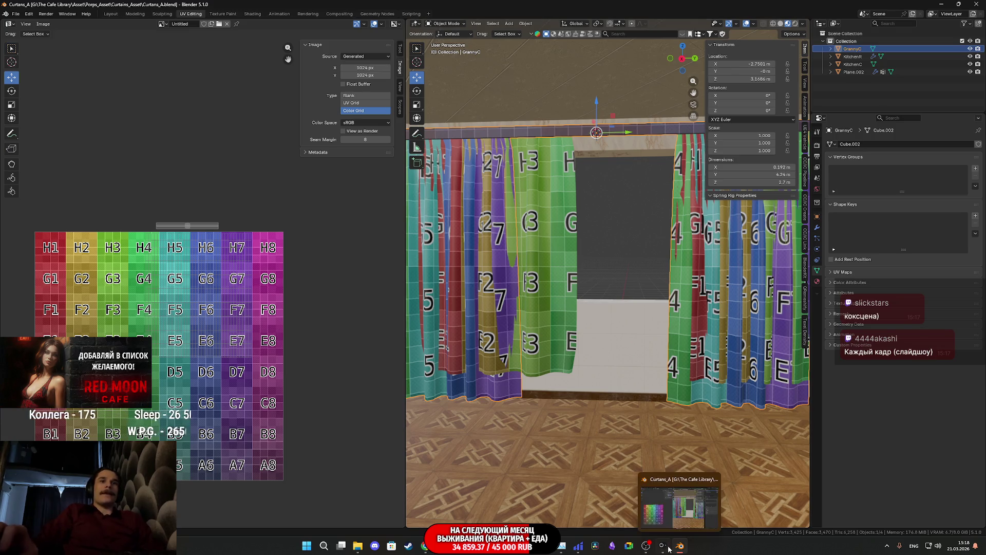
mouse_move(459, 546)
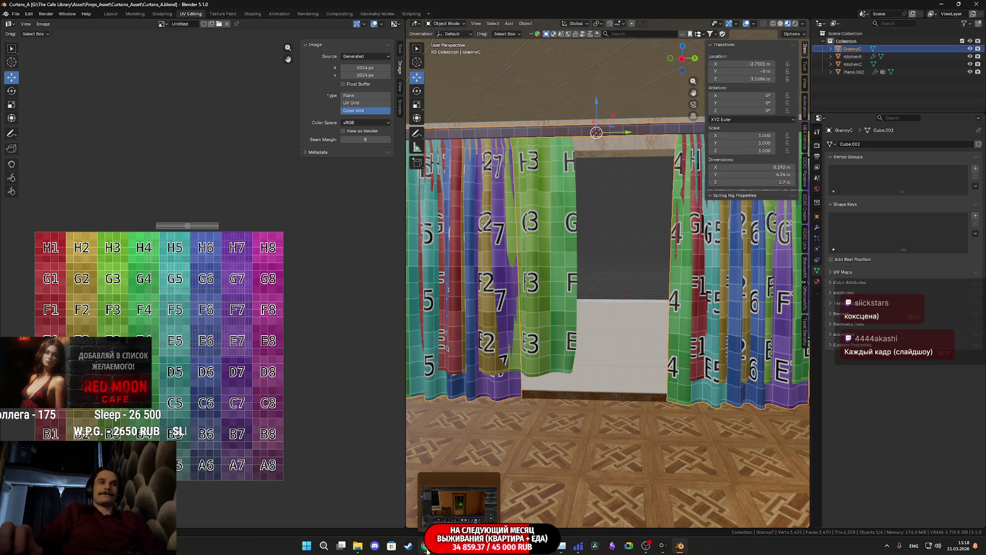
left_click(459, 503)
mouse_move(548, 299)
left_mouse_down()
mouse_move(549, 329)
mouse_move(442, 339)
mouse_move(455, 362)
mouse_move(452, 318)
mouse_move(401, 314)
mouse_move(462, 311)
mouse_move(334, 308)
left_mouse_up()
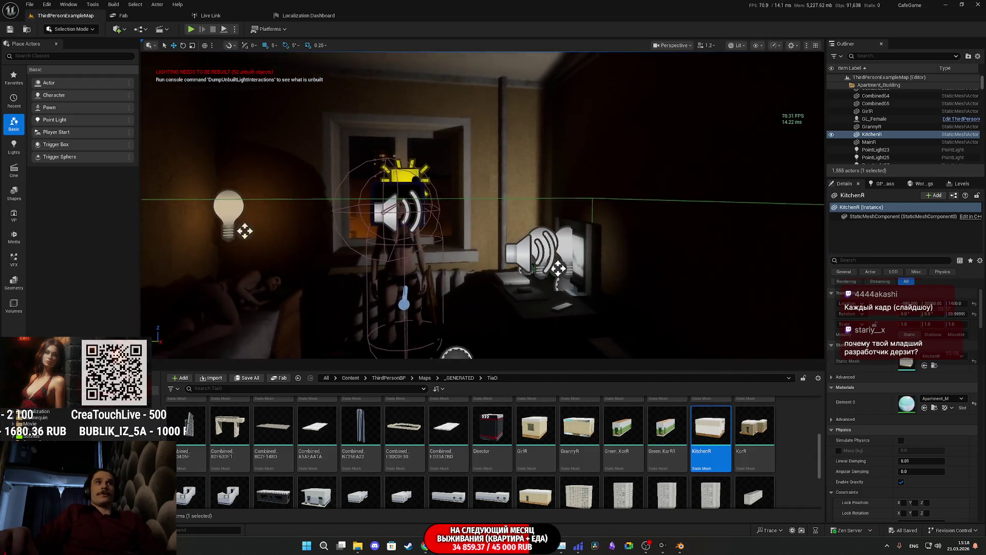
mouse_move(334, 308)
right_mouse_down()
mouse_move(331, 380)
mouse_move(334, 345)
mouse_move(354, 322)
mouse_move(310, 321)
right_mouse_up()
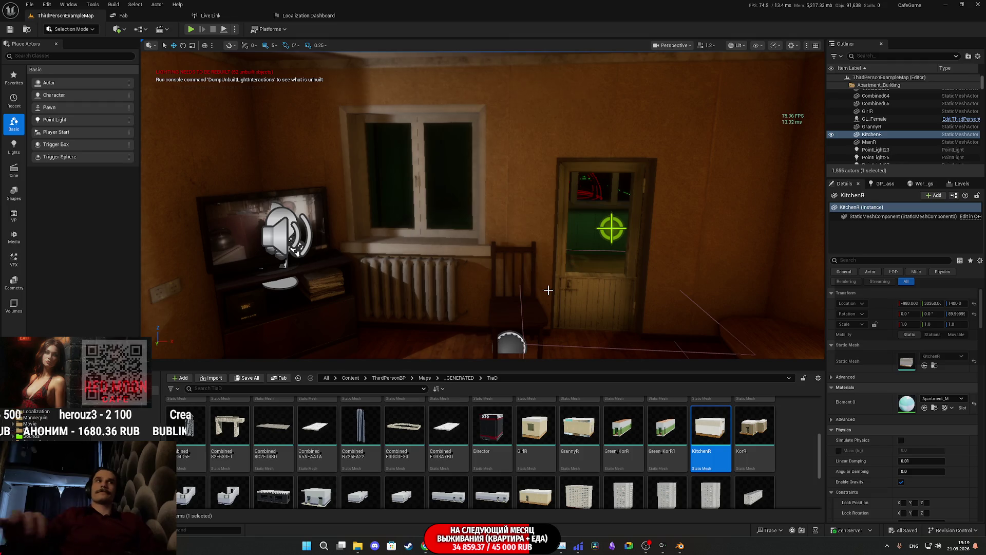
mouse_move(531, 266)
right_mouse_down()
mouse_move(437, 267)
mouse_move(591, 267)
mouse_move(390, 266)
mouse_move(488, 272)
right_mouse_up()
key("w")
key("s")
key("w")
key("s")
key("w")
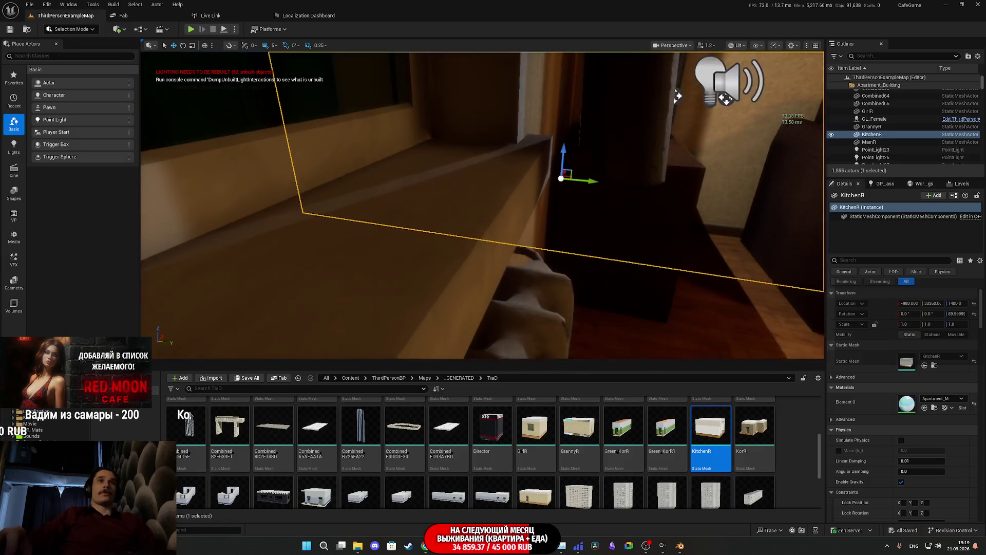
key("w")
mouse_move(488, 272)
right_mouse_down()
mouse_move(472, 273)
mouse_move(465, 241)
mouse_move(421, 272)
mouse_move(436, 273)
right_mouse_up()
key("s")
key("w")
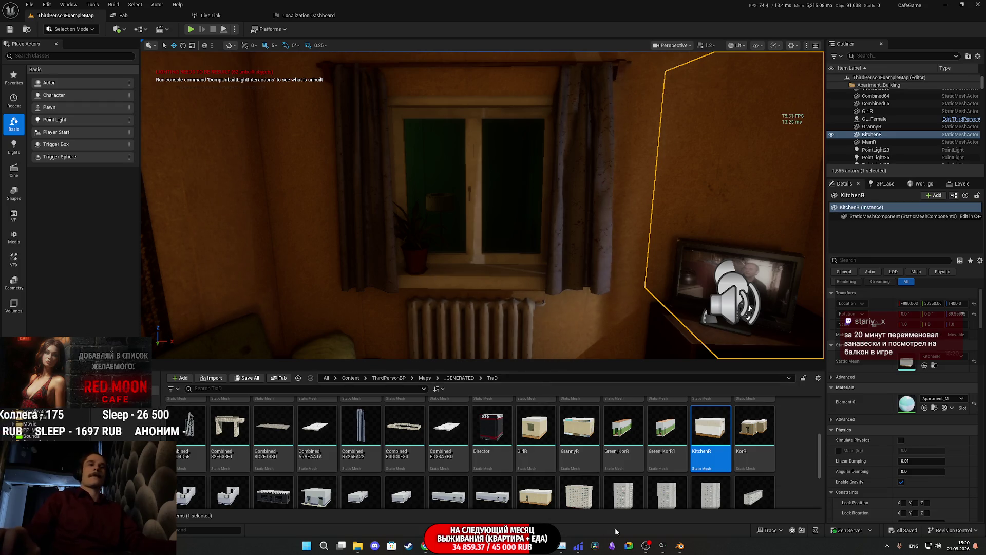
left_click(678, 549)
Step: Zoom in and out on the GrannyC colour-grid curtains hanging either side of the window
right_click(608, 321)
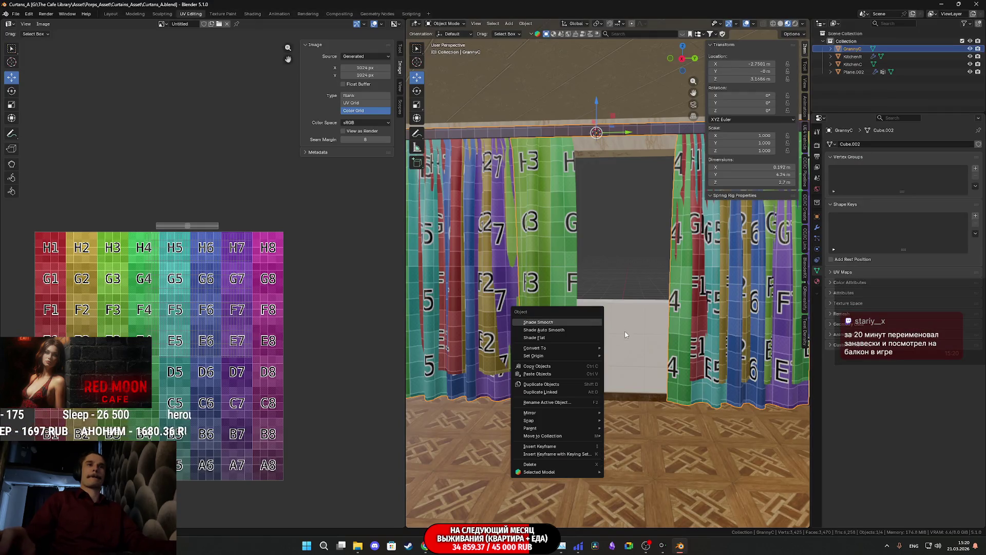
scroll(634, 375, "down", 1)
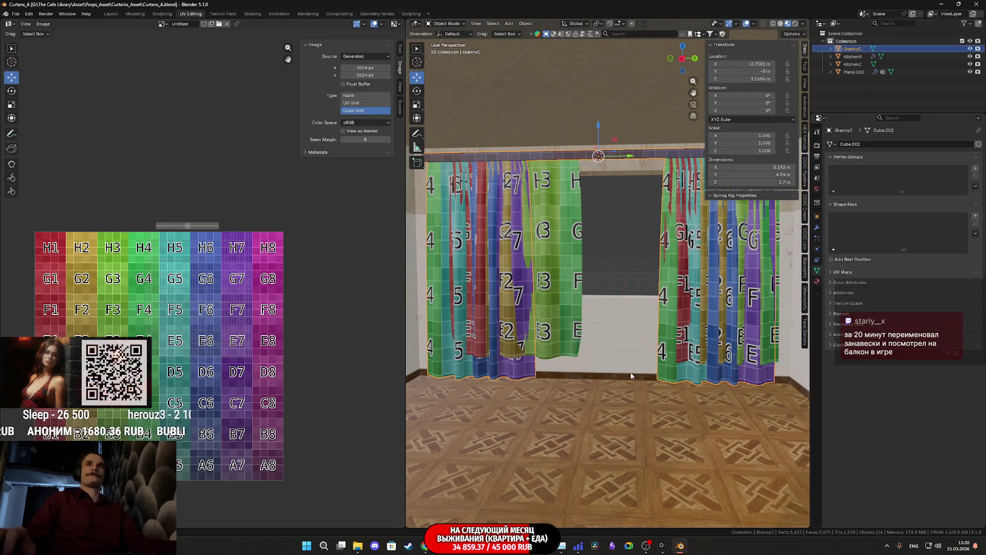
scroll(632, 376, "up", 3)
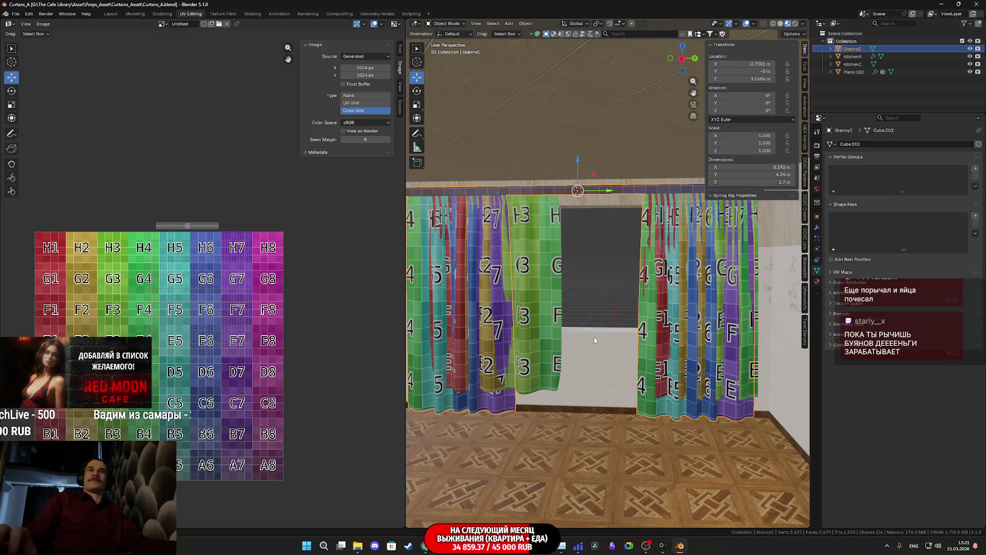
scroll(596, 331, "up", 2)
scroll(596, 329, "down", 4)
scroll(571, 345, "up", 1)
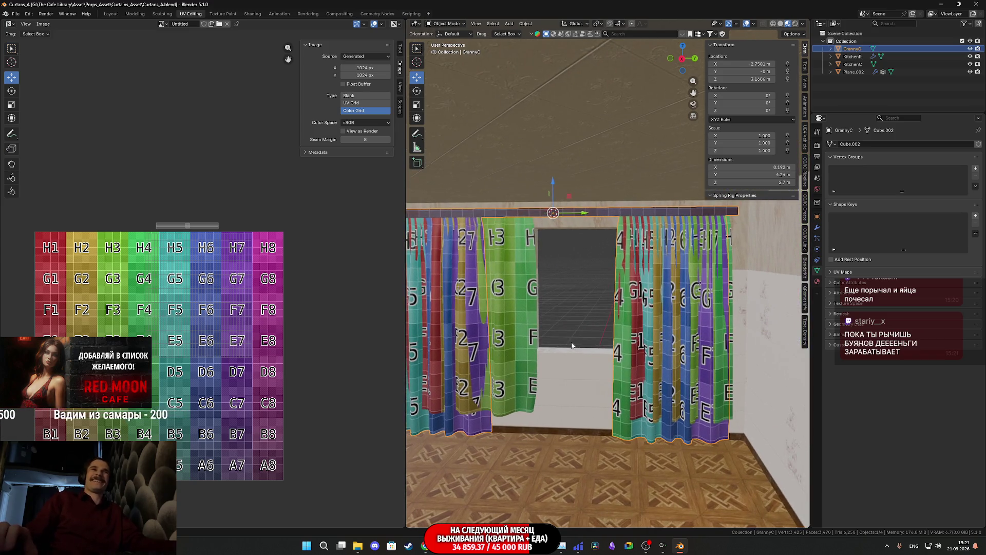
scroll(572, 346, "down", 1)
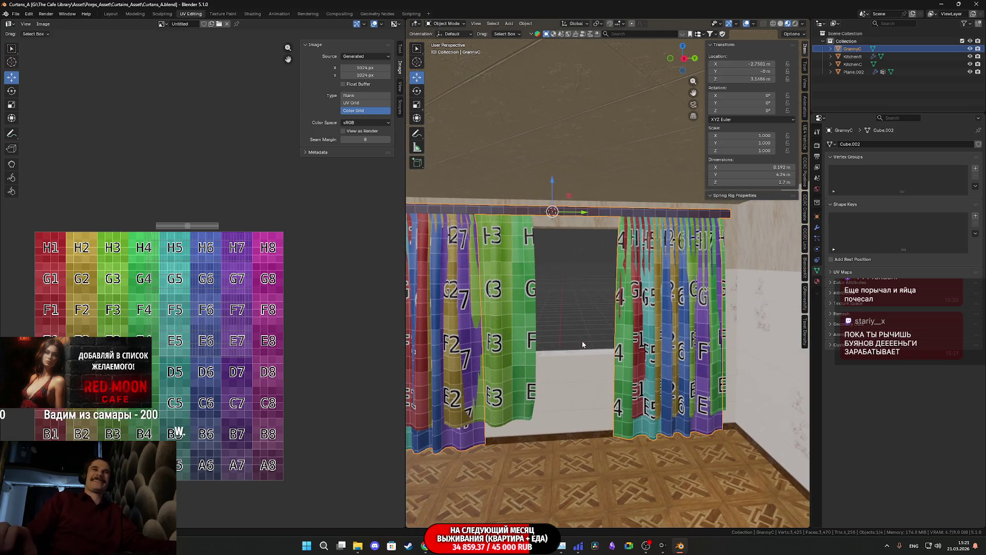
Step: Hide the KitchenC curtains, recentre the view on the GrannyC pair, and return to Unreal
left_click(971, 65)
scroll(641, 288, "up", 3)
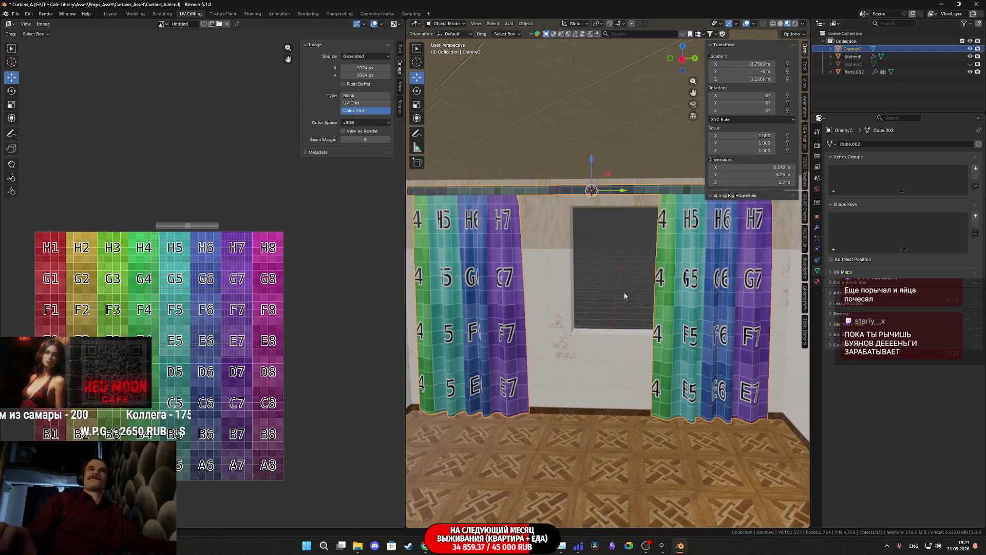
mouse_move(625, 296)
middle_mouse_down("shift")
mouse_move(639, 295)
mouse_move(627, 308)
middle_mouse_up("shift")
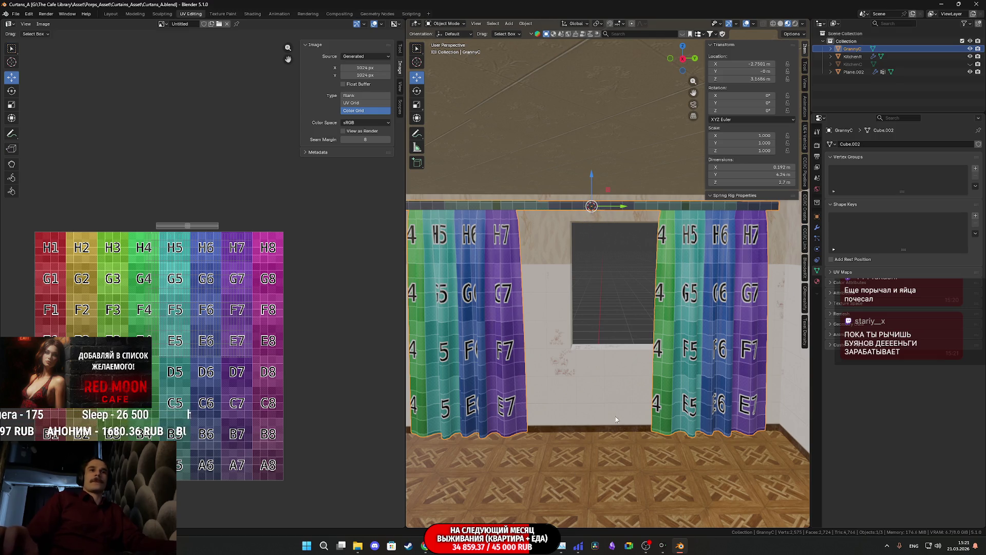
key("alt+Tab")
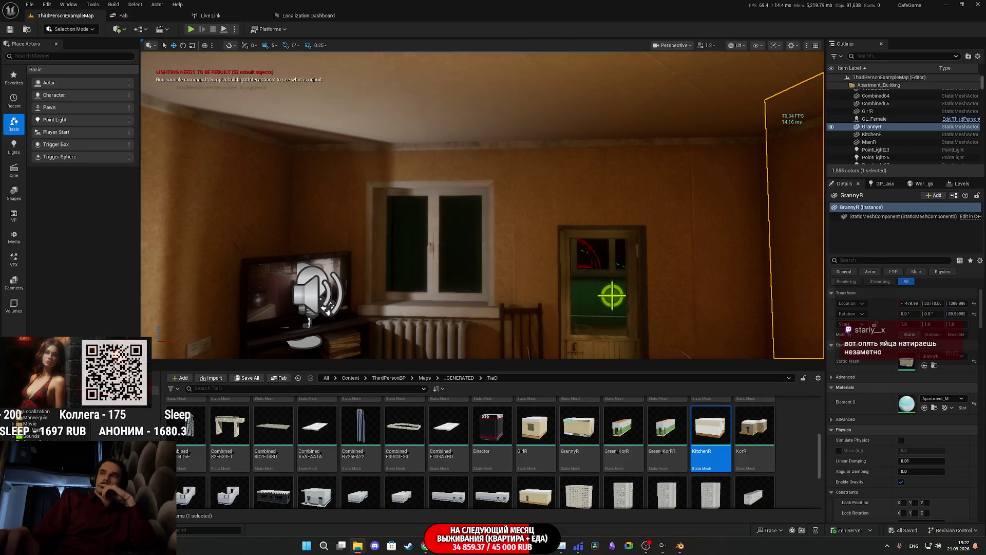
Step: Pause the Rain video on YouTube and start the classical music video
left_click(424, 503)
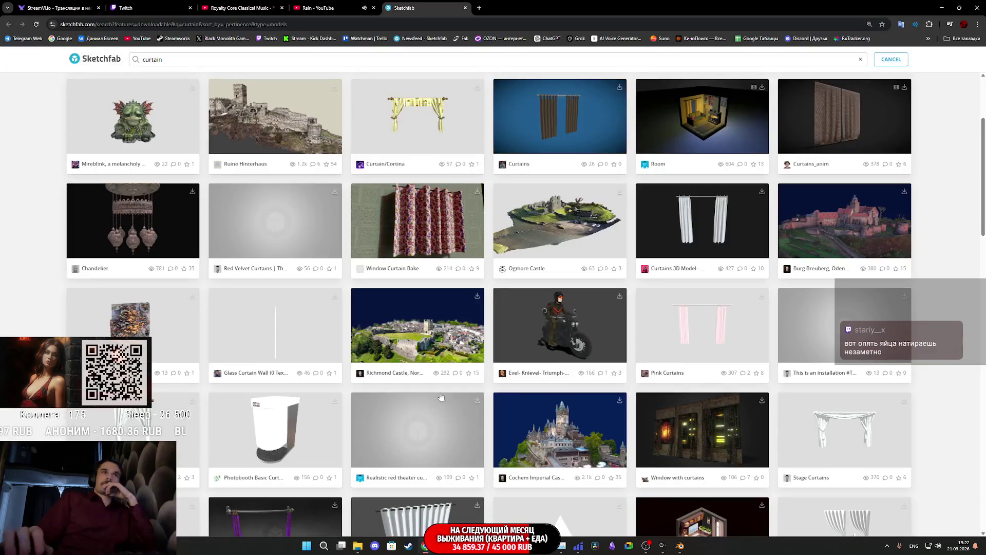
left_click(351, 3)
key("space")
left_click(247, 7)
key("space")
Step: Close the Sketchfab curtain search results tab and show the Twitch stream manager
left_click(403, 8)
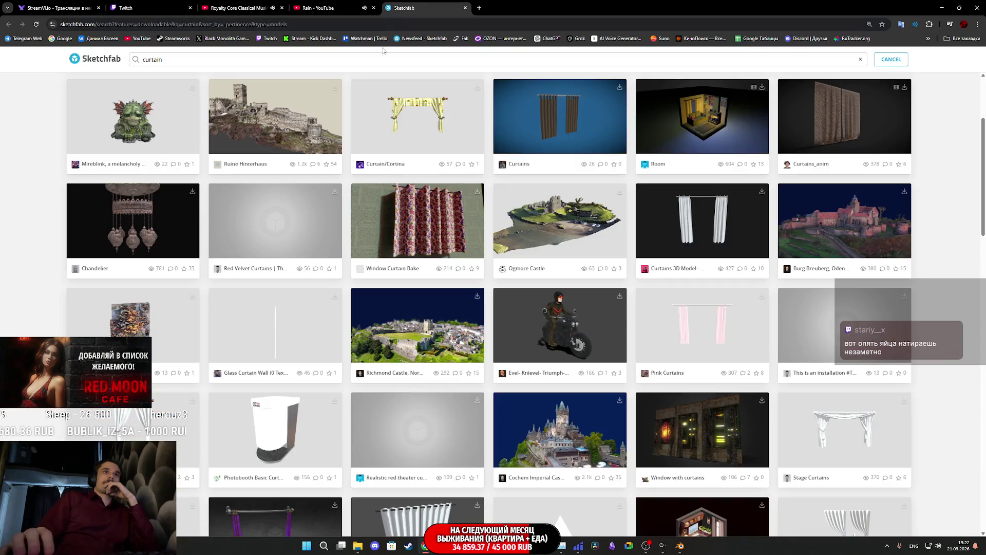
scroll(424, 139, "down", 5)
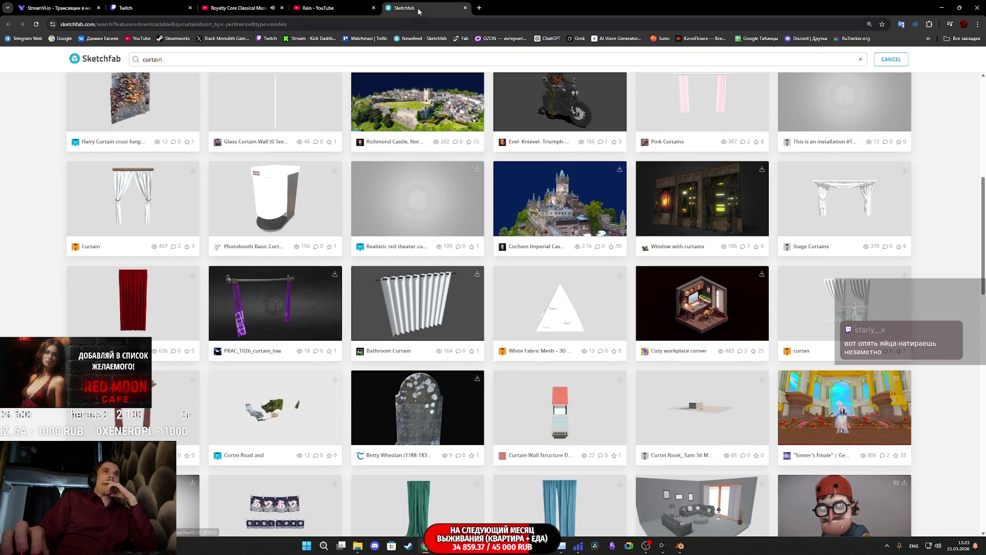
key("ctrl+w")
left_click(151, 3)
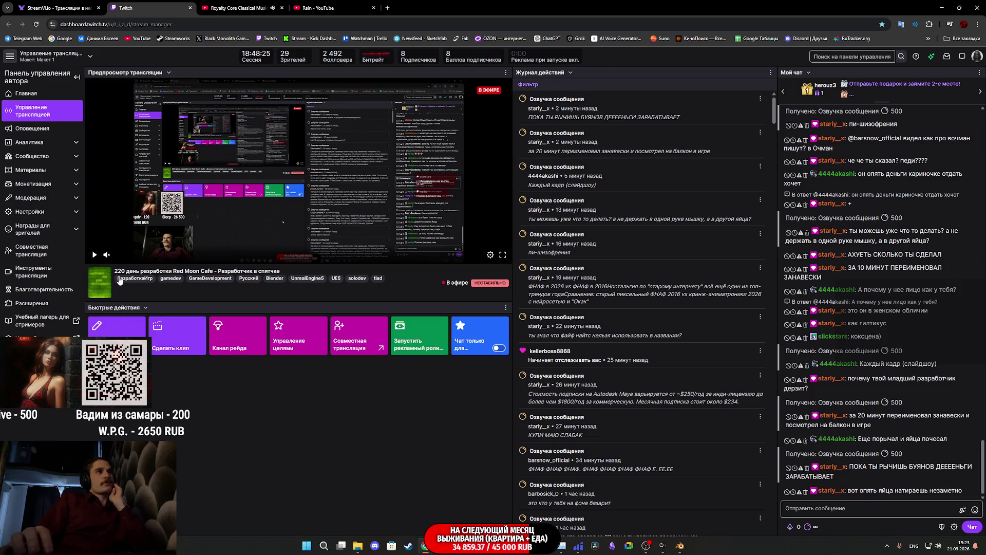
left_click(122, 330)
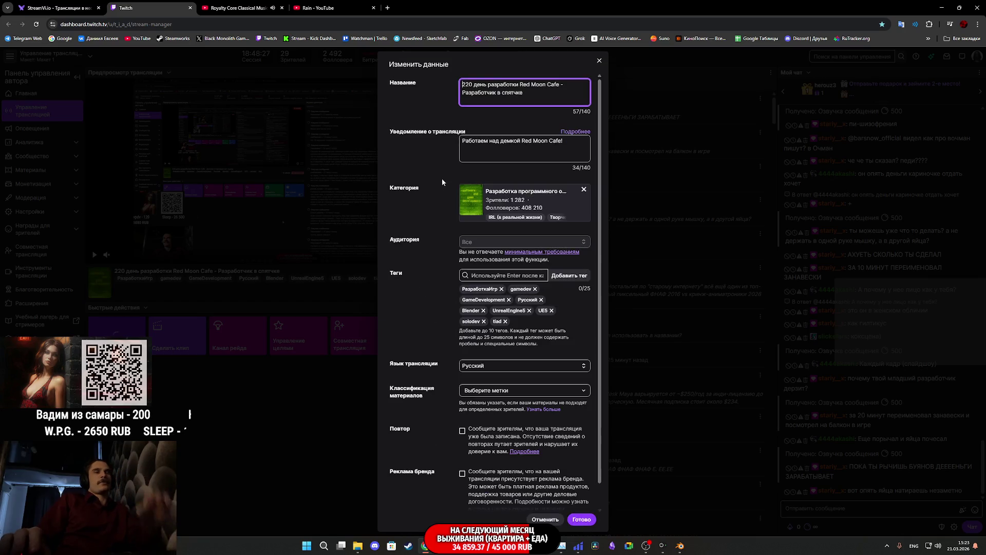
key("BackSpace")
type("1")
left_click(586, 523)
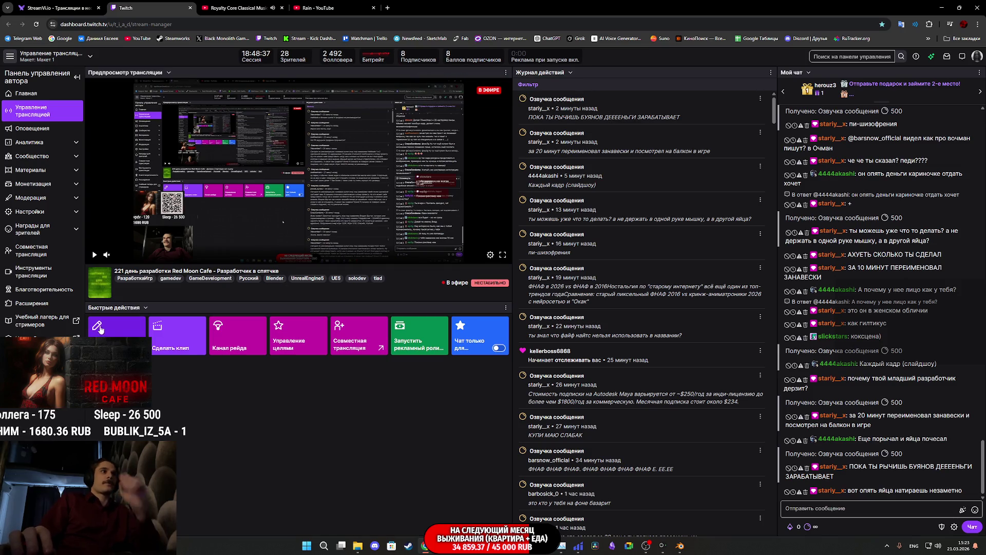
left_click(123, 324)
left_click_drag(524, 93, 461, 91)
type("Ltkftv pfyfdtcrb")
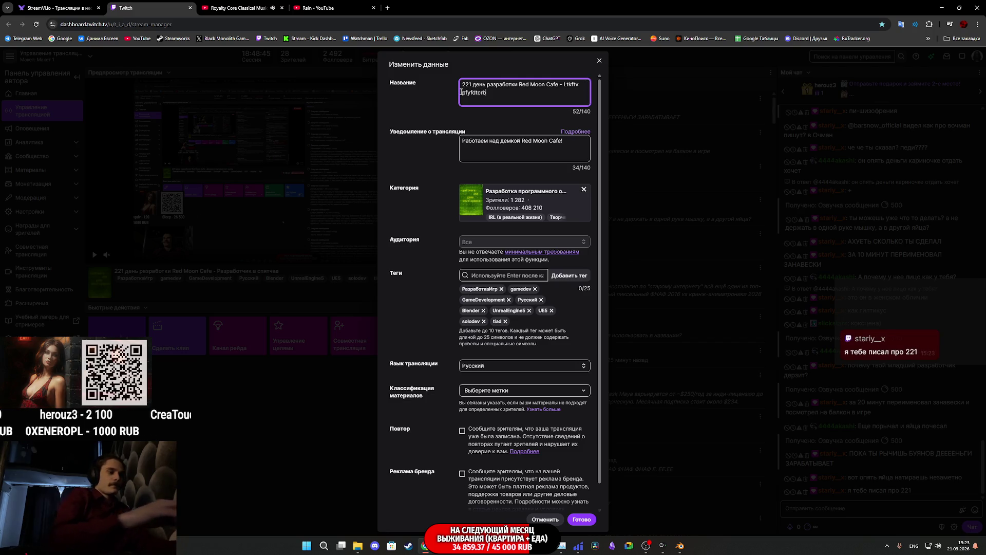
left_click_drag(506, 91, 569, 84)
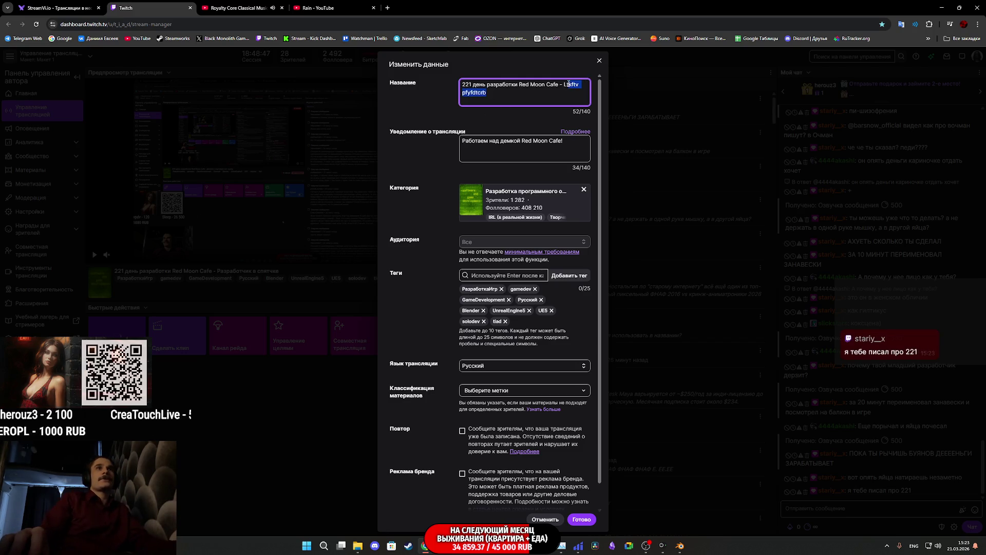
key("alt+shift")
type("Д")
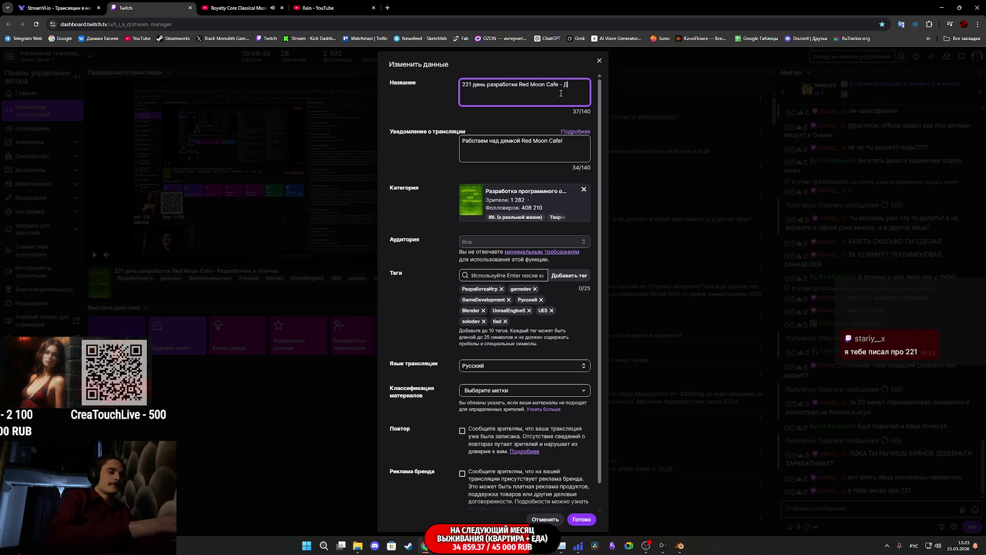
type("елаем ")
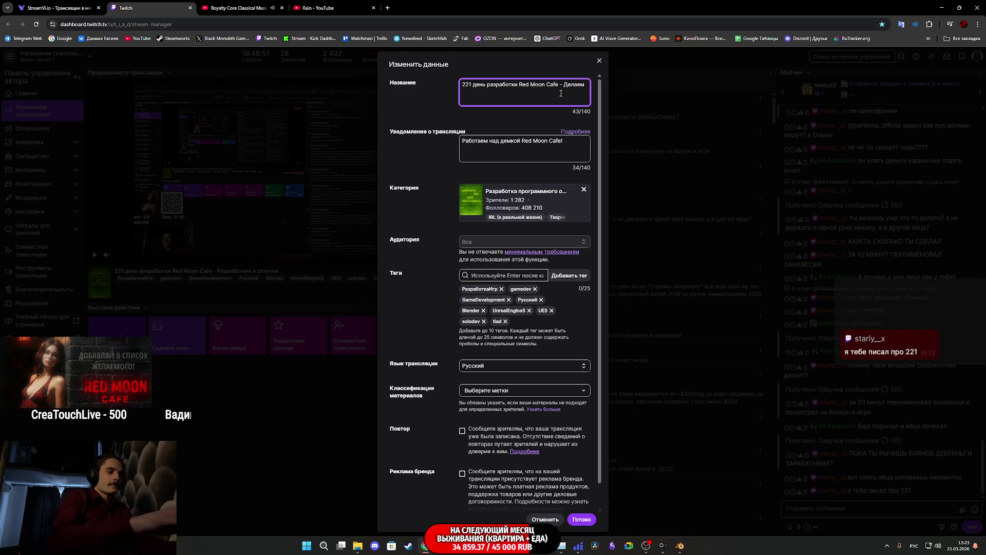
type("занавески")
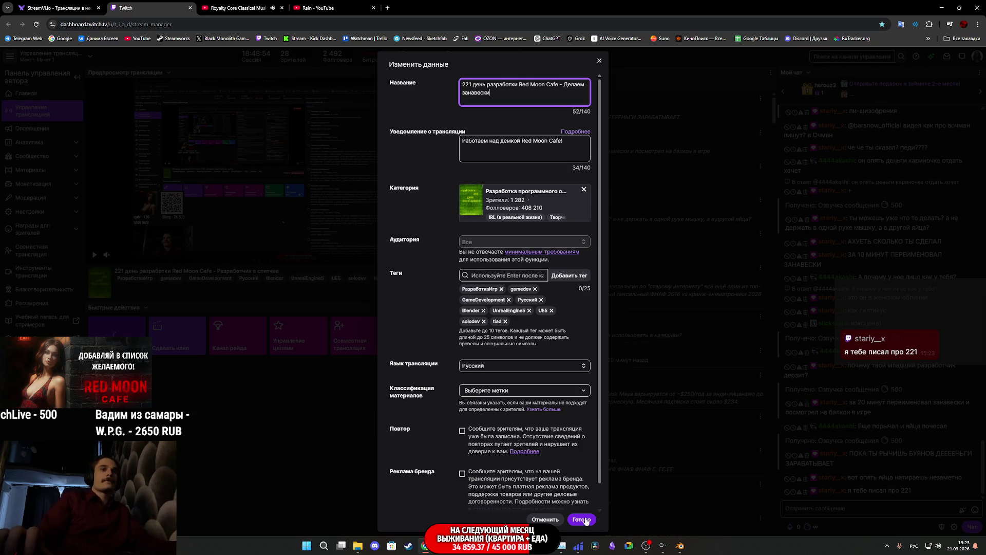
left_click(590, 517)
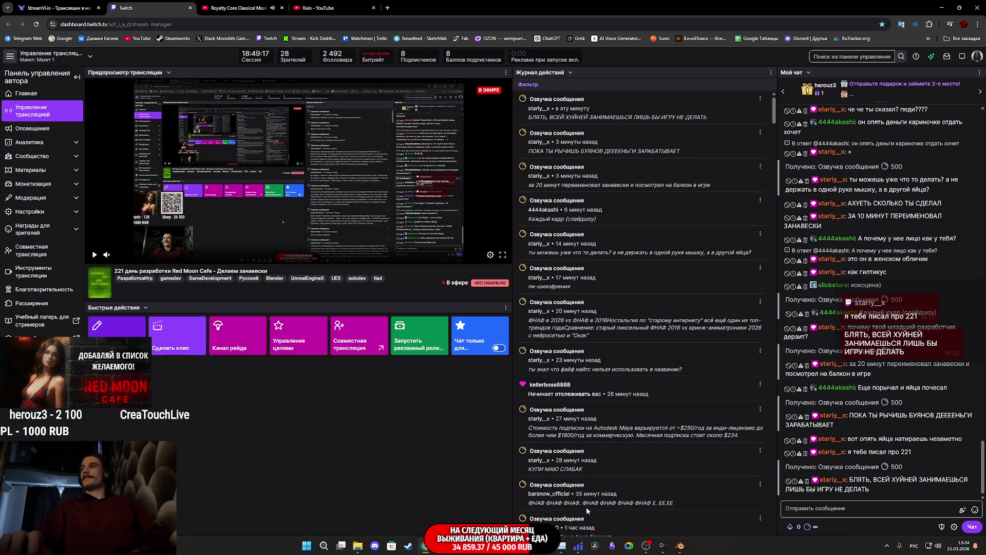
Step: Pan around the textured curtains in Blender, then go back to the Unreal Engine editor
left_click(680, 545)
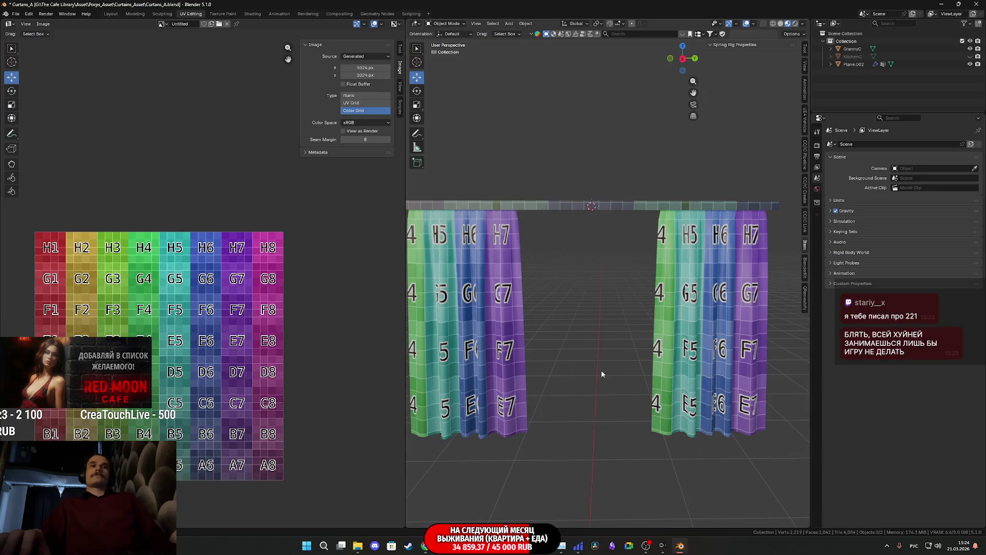
middle_click_drag(599, 356, 643, 380, "shift")
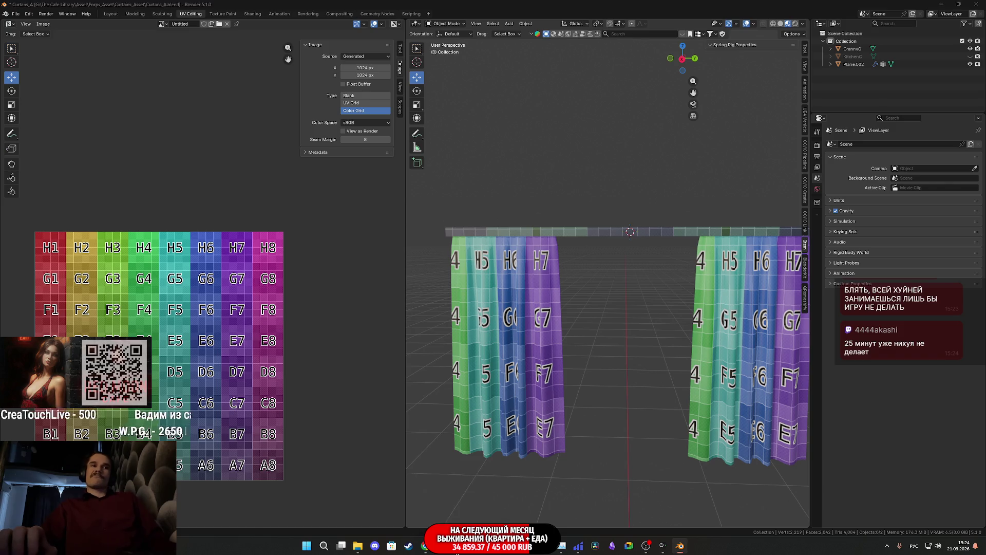
left_click(460, 545)
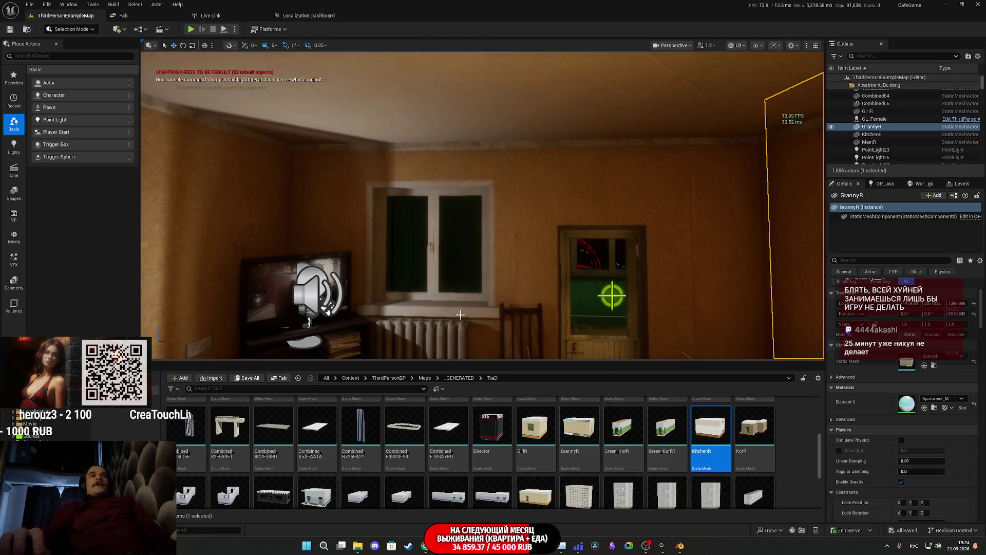
Step: Select the radiator, window and MainR door together in the room viewport
left_click(422, 231)
left_click(434, 329)
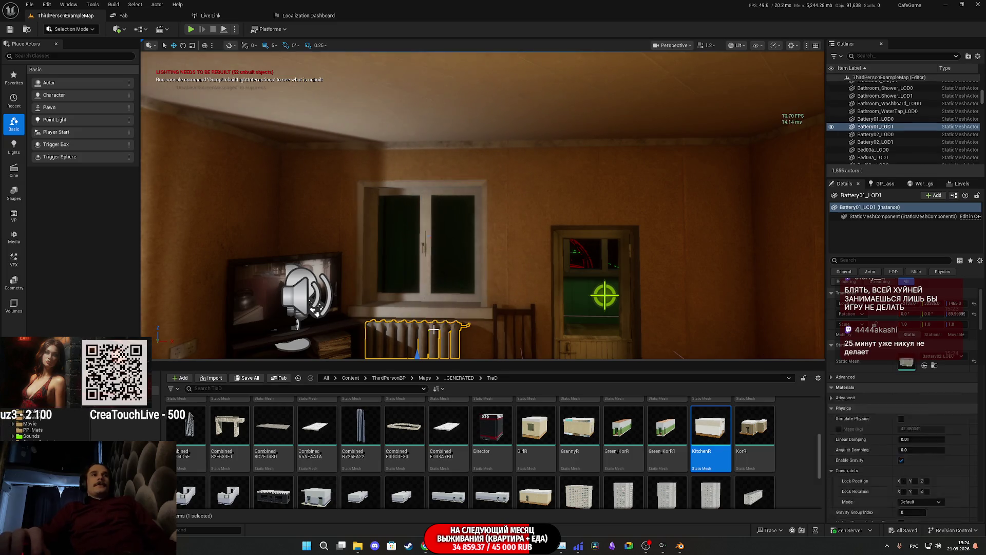
left_click(481, 311, "ctrl")
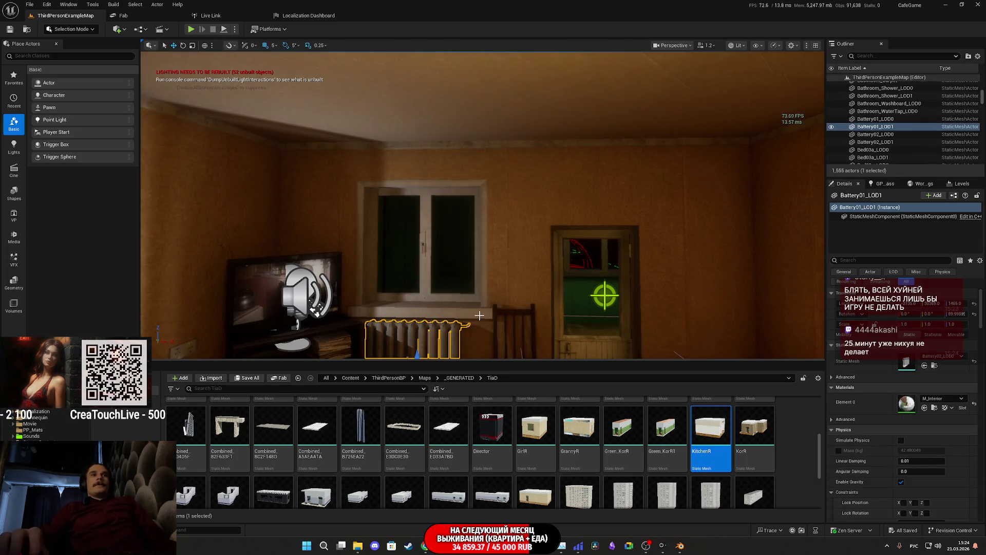
left_click(503, 276, "ctrl")
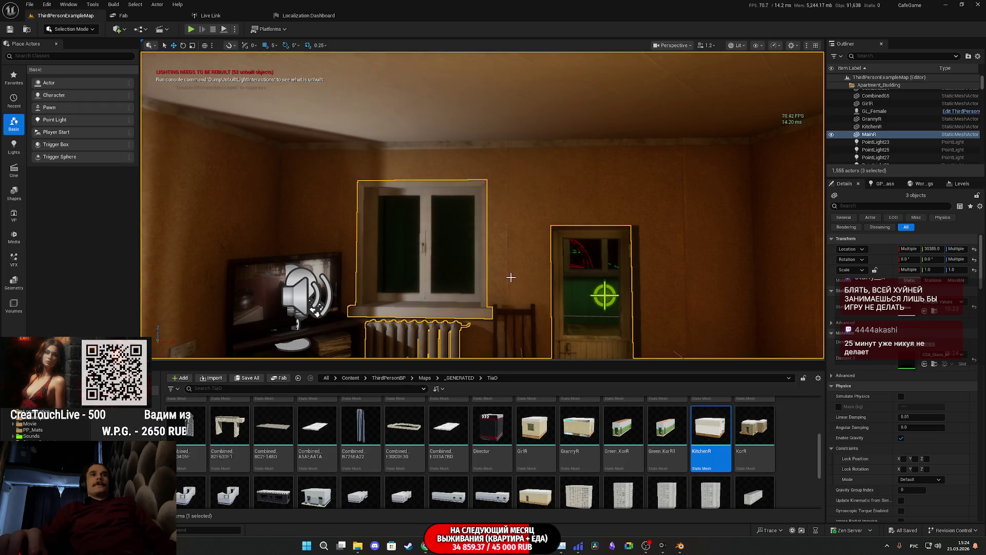
mouse_move(511, 277)
right_mouse_down()
mouse_move(504, 298)
mouse_move(514, 278)
right_mouse_up()
right_click(483, 239)
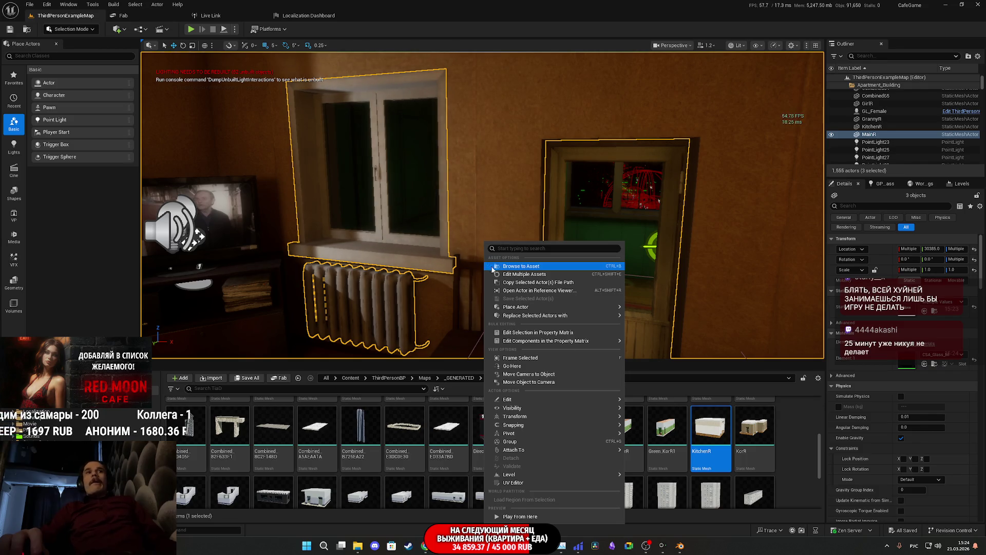
mouse_move(514, 307)
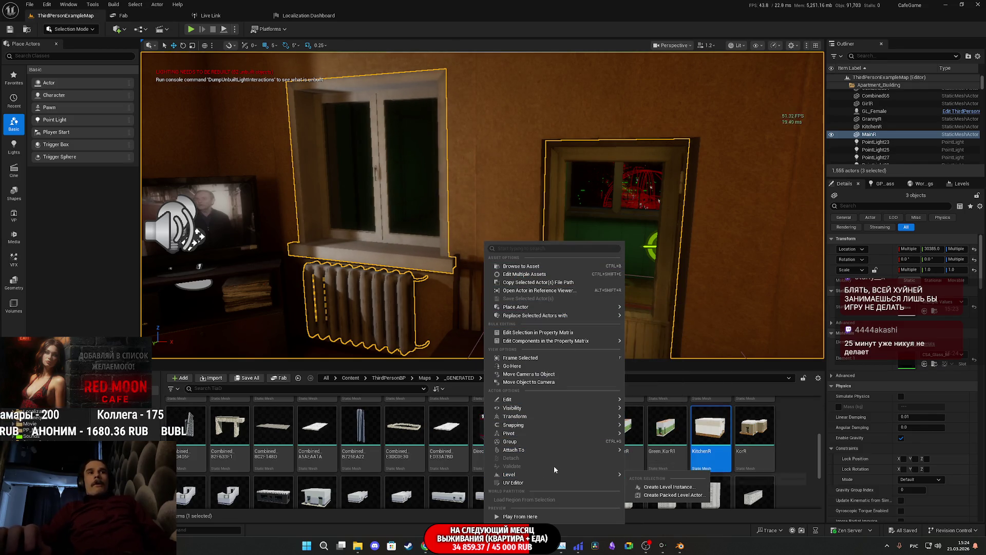
mouse_move(548, 307)
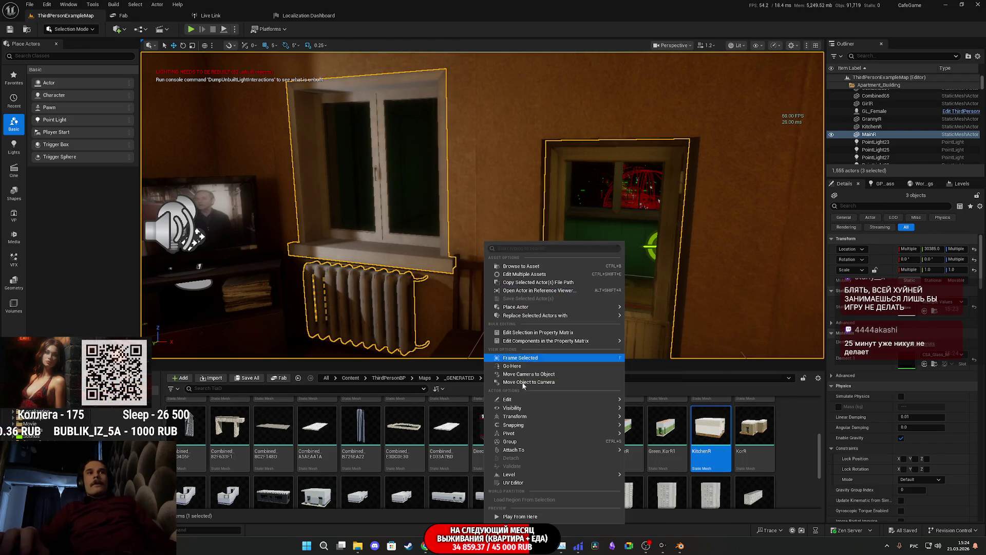
mouse_move(522, 417)
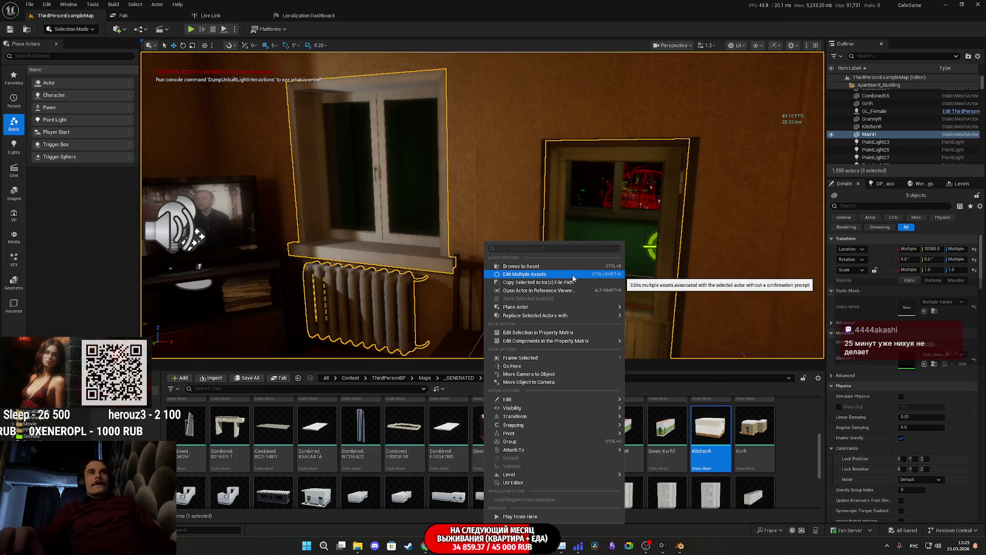
mouse_move(535, 449)
mouse_move(538, 399)
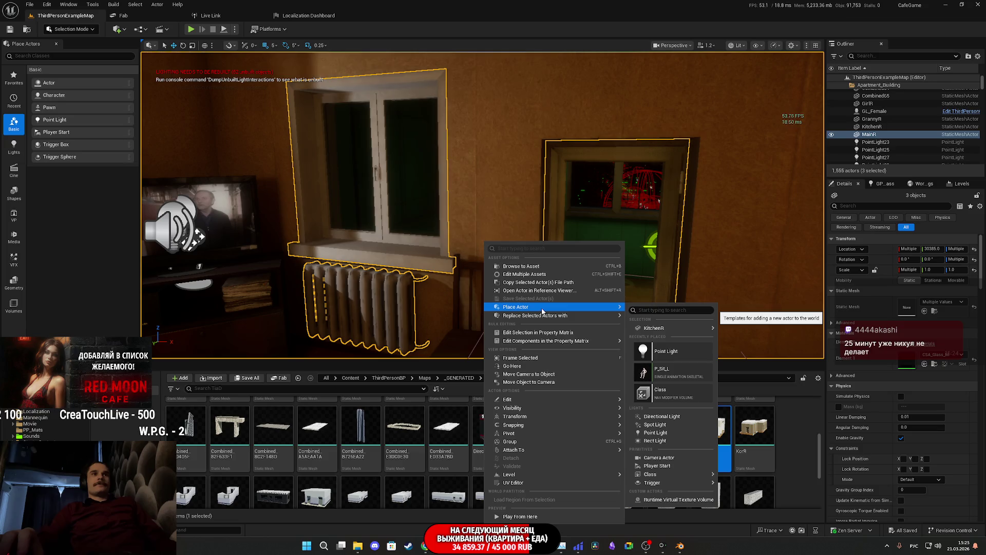
mouse_move(558, 433)
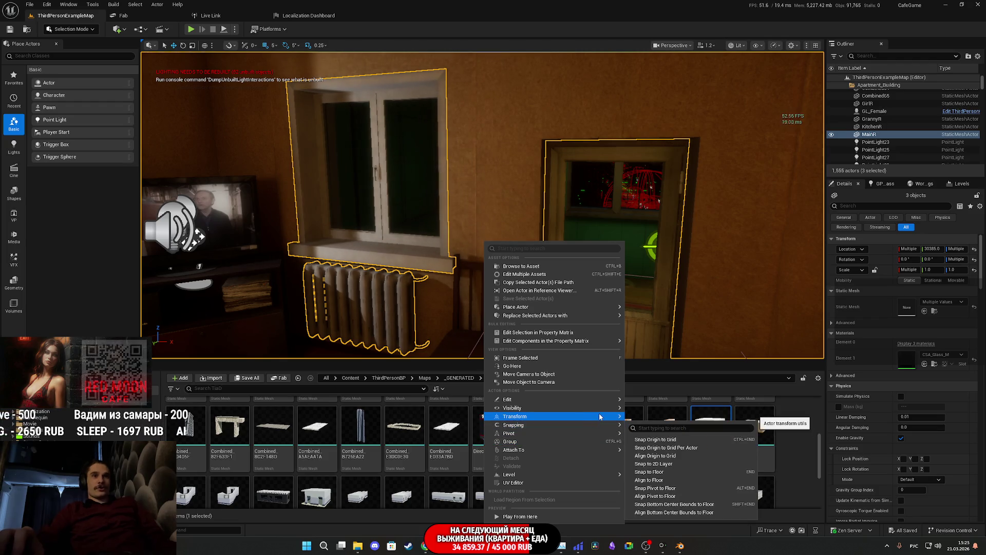
mouse_move(600, 416)
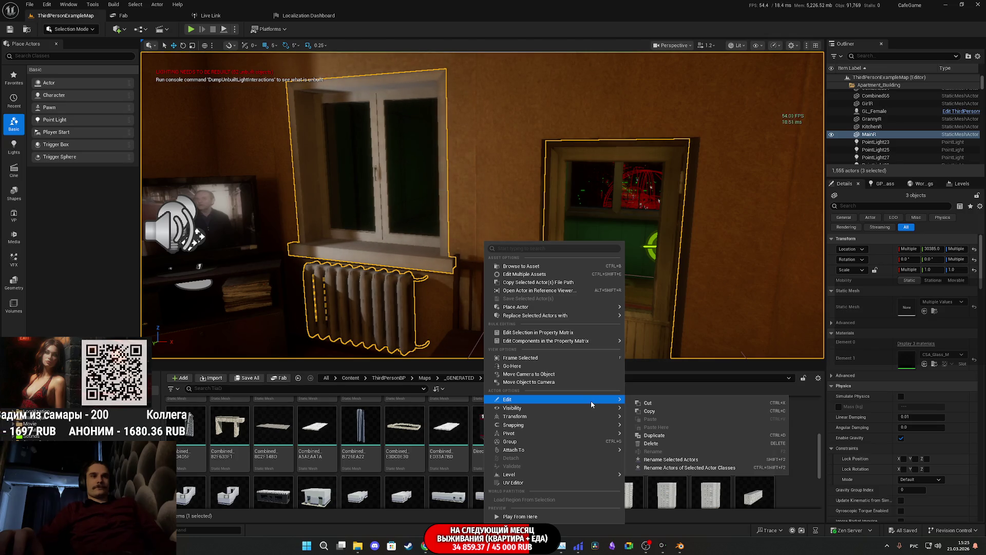
right_click(435, 294)
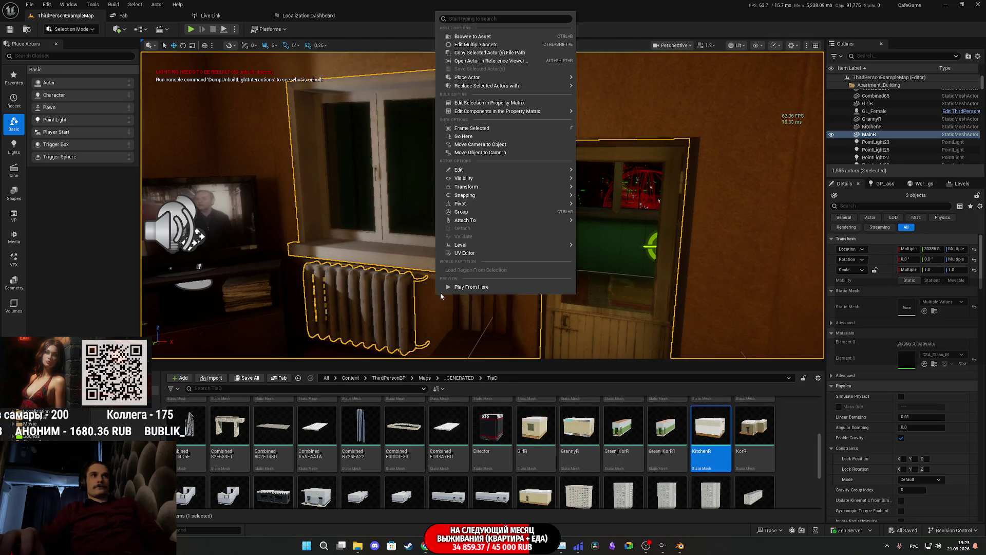
mouse_move(492, 220)
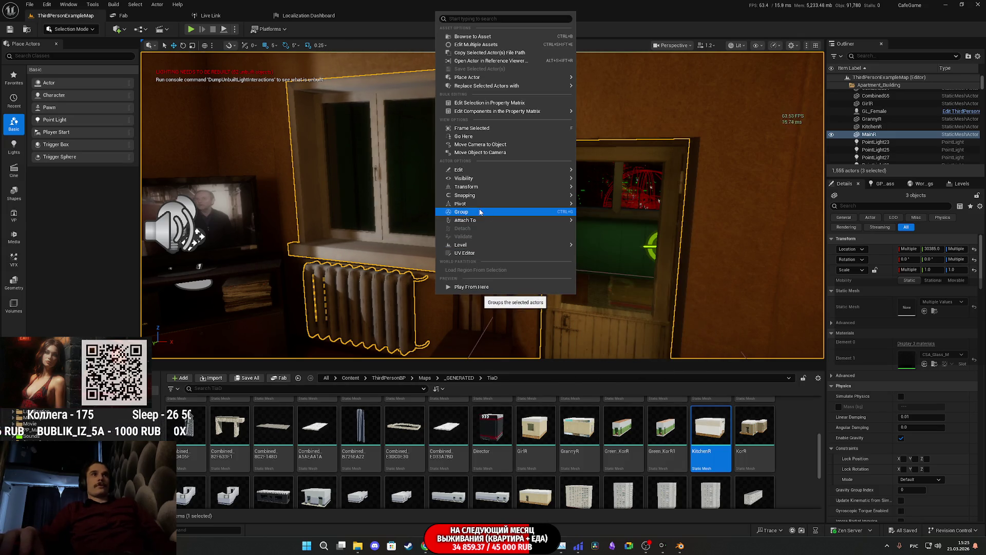
mouse_move(467, 193)
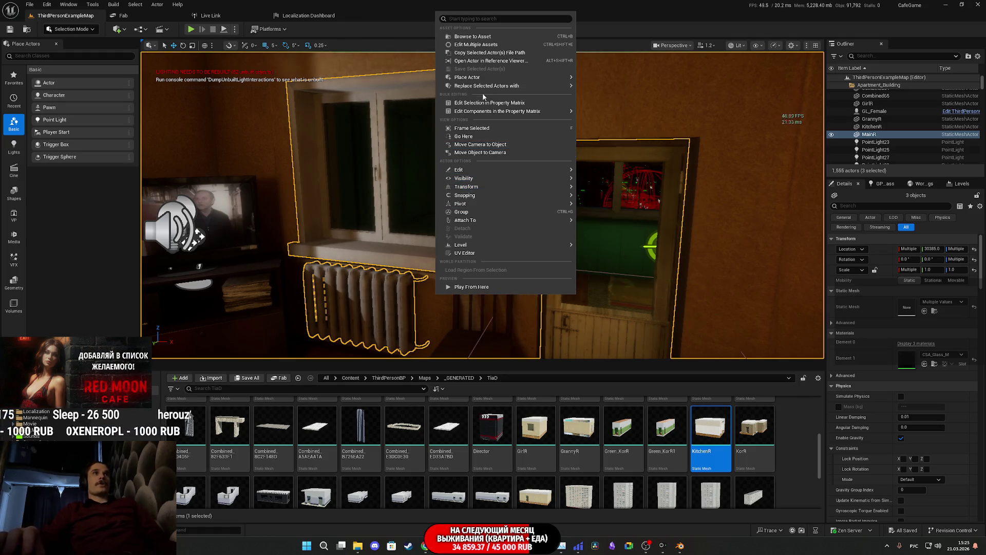
left_click(165, 59)
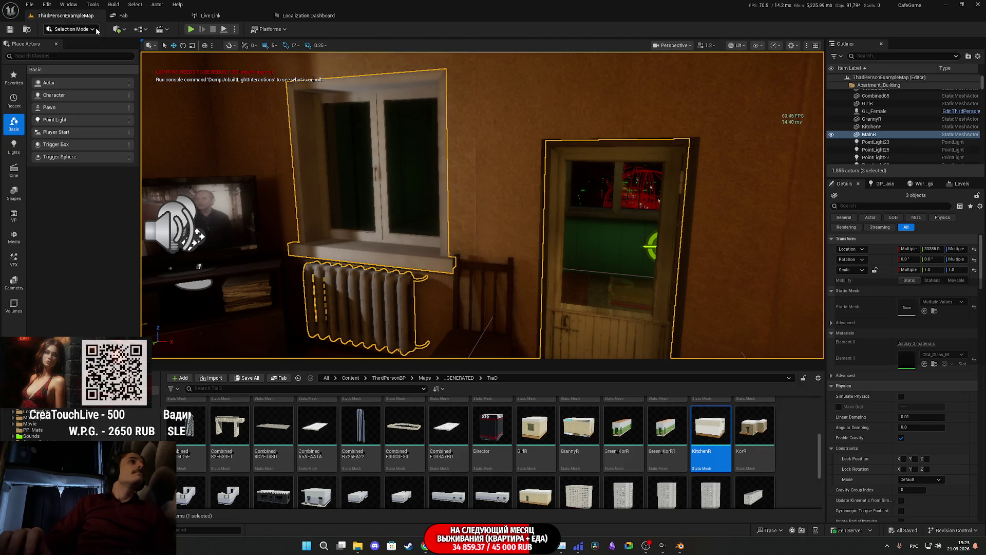
left_click(95, 30)
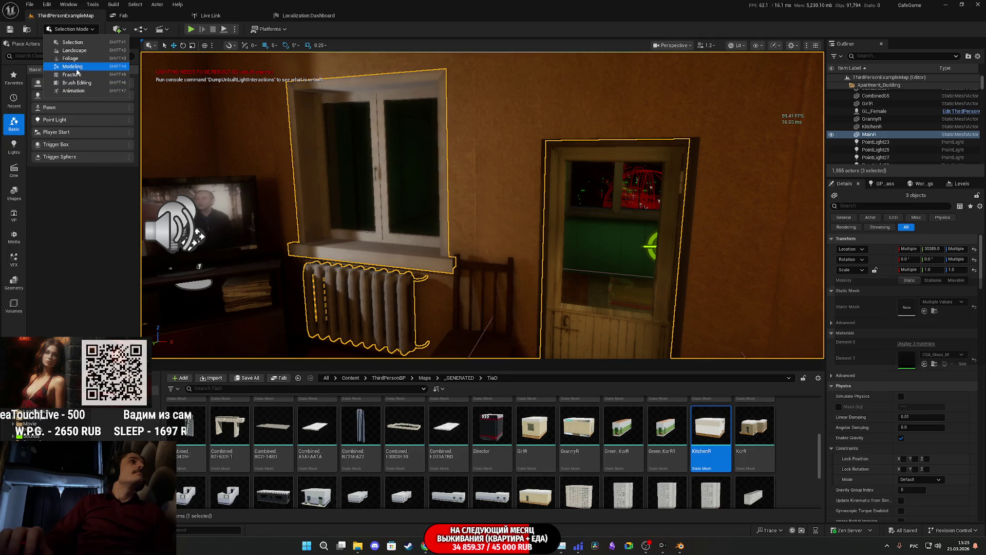
Step: Start the Modeling-mode Merge tool on the three selected meshes
left_click(76, 68)
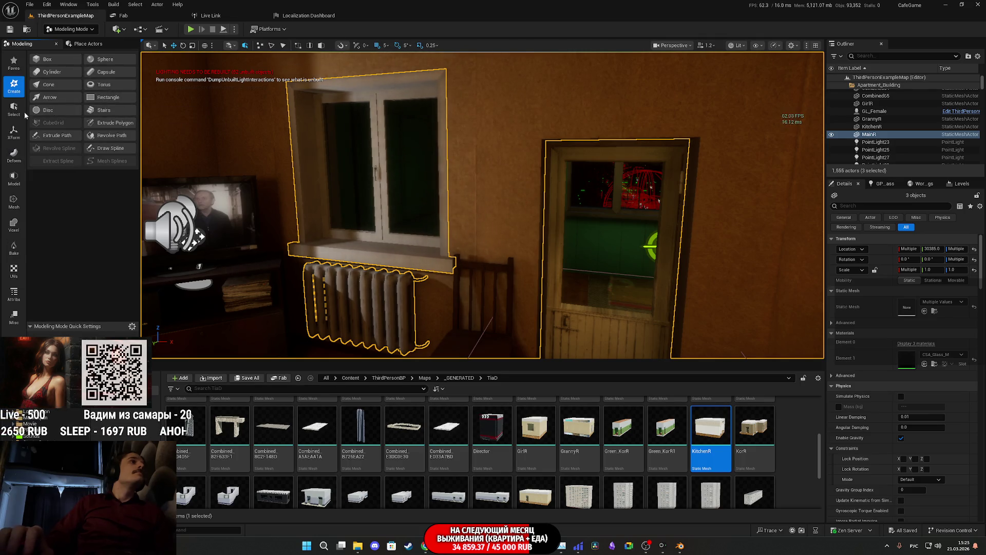
left_click(14, 109)
left_click(14, 132)
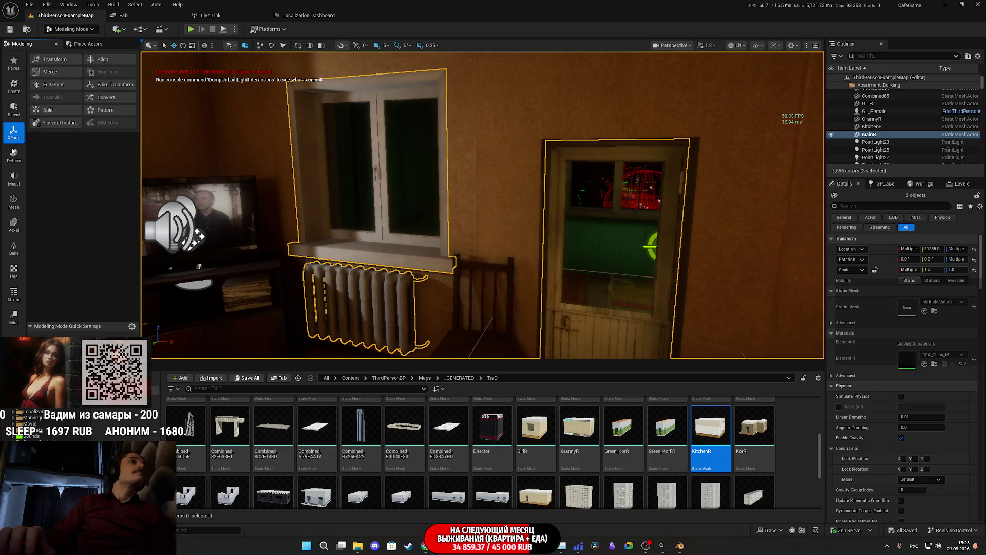
left_click(50, 72)
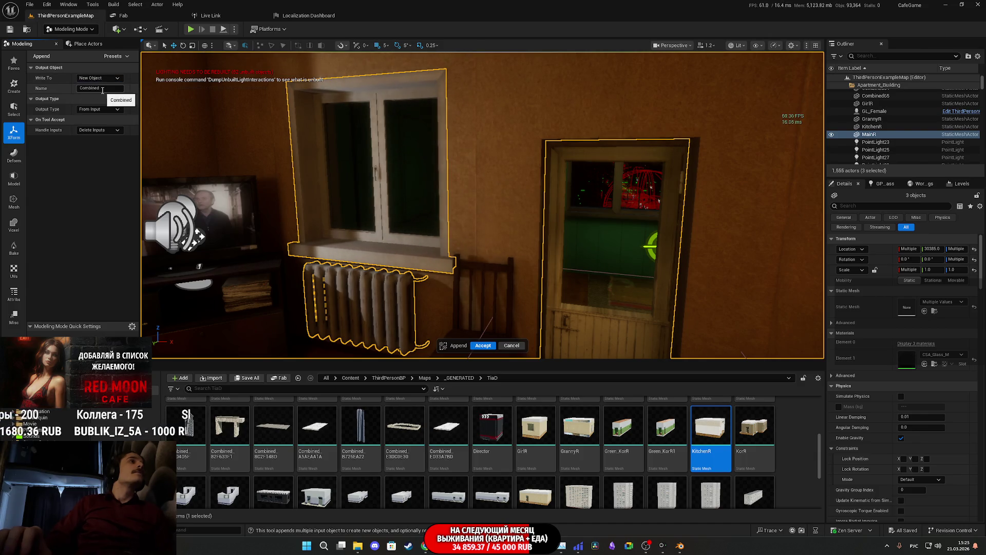
Step: Merge into a new object with Handle Inputs set to Keep Inputs, and accept
left_click(100, 110)
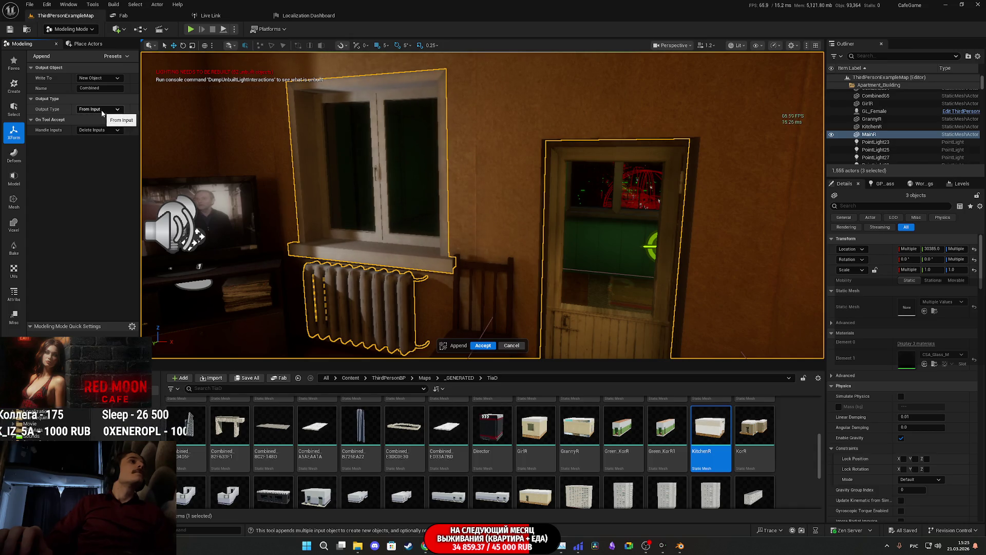
left_click(101, 131)
left_click(101, 131)
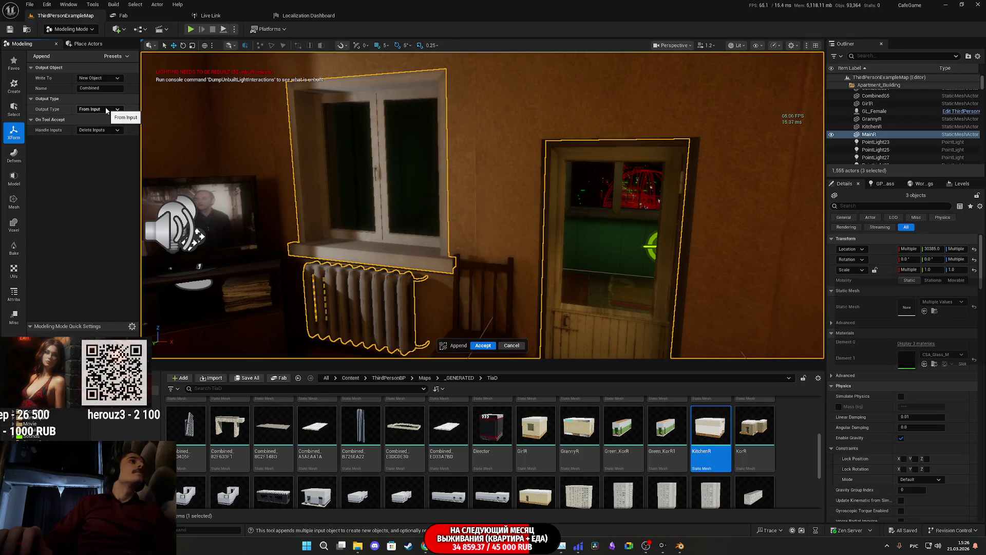
left_click(101, 132)
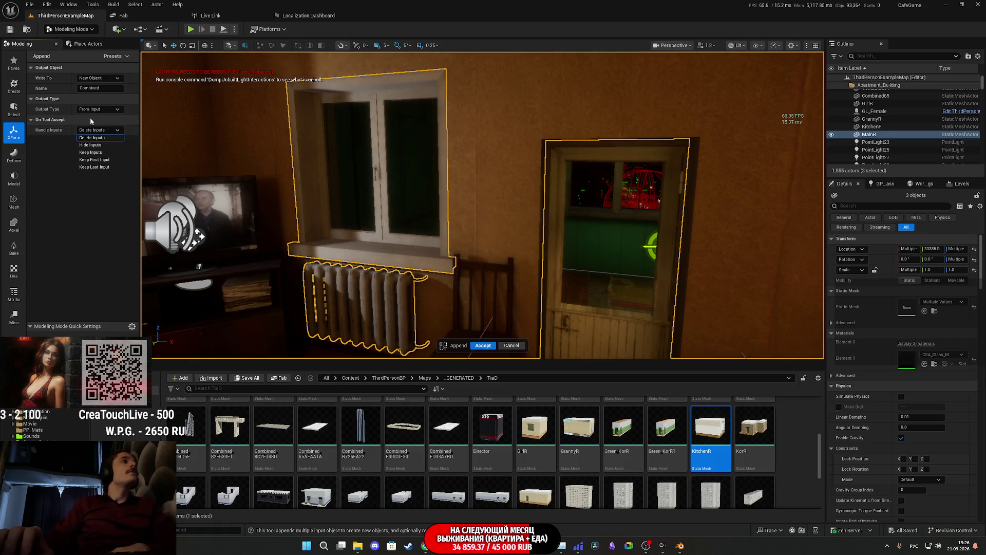
left_click(50, 184)
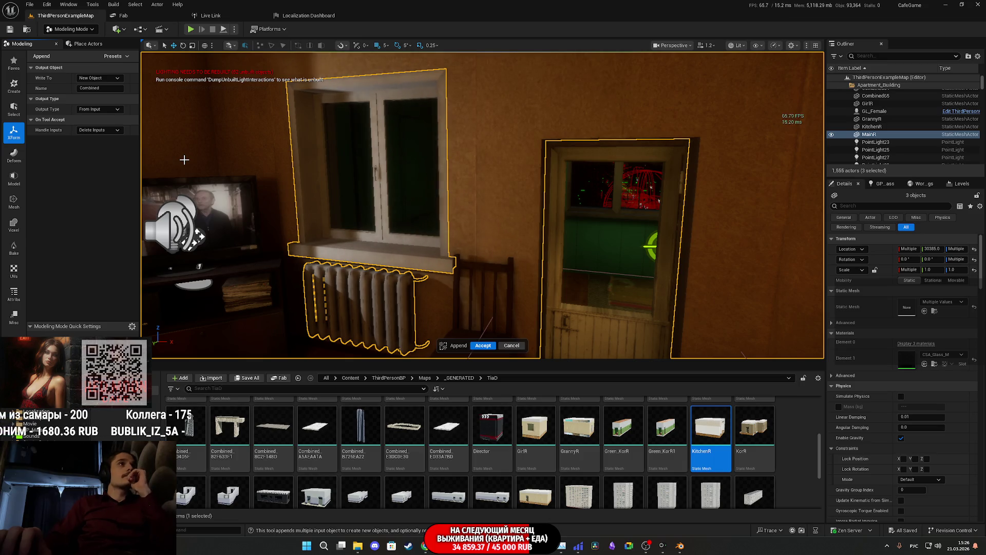
left_click(113, 78)
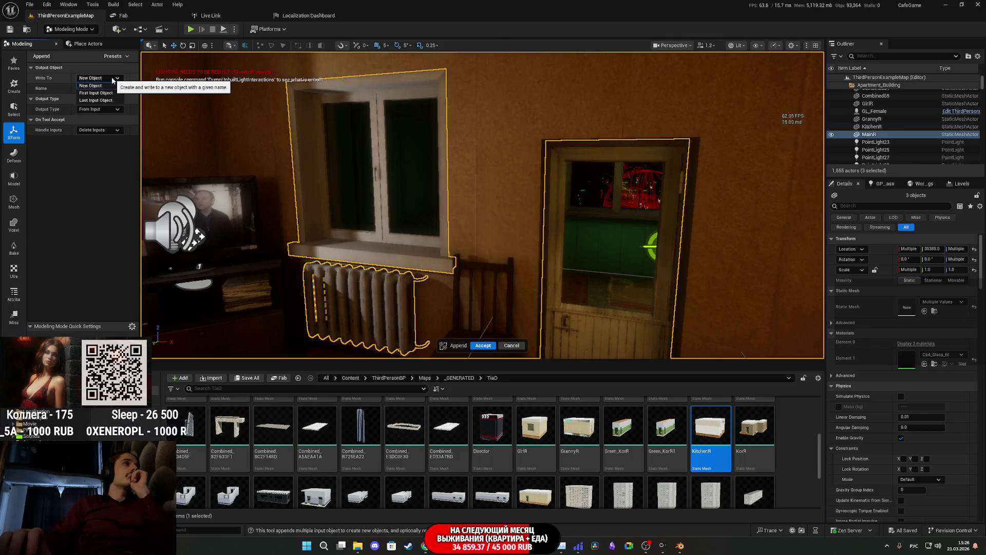
left_click(112, 86)
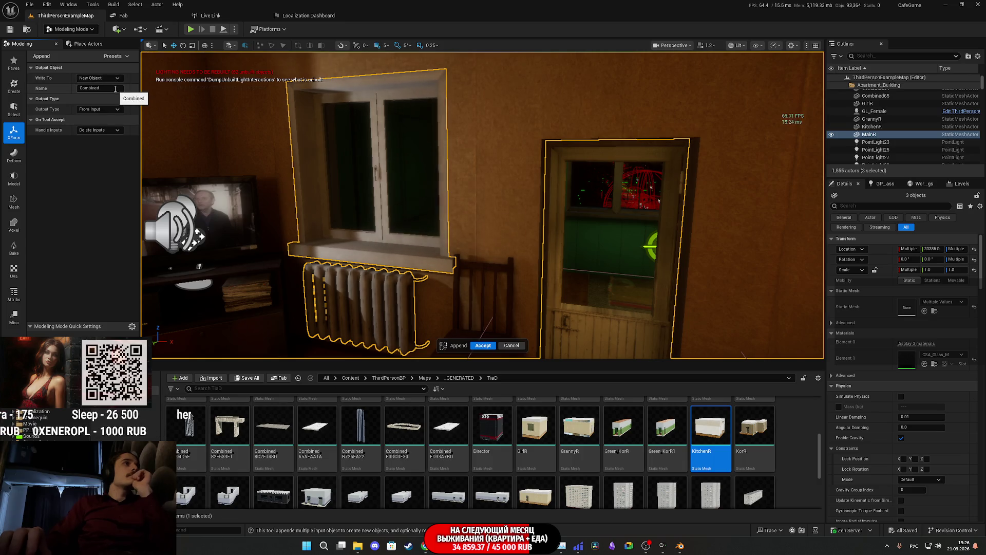
left_click(107, 129)
left_click(100, 152)
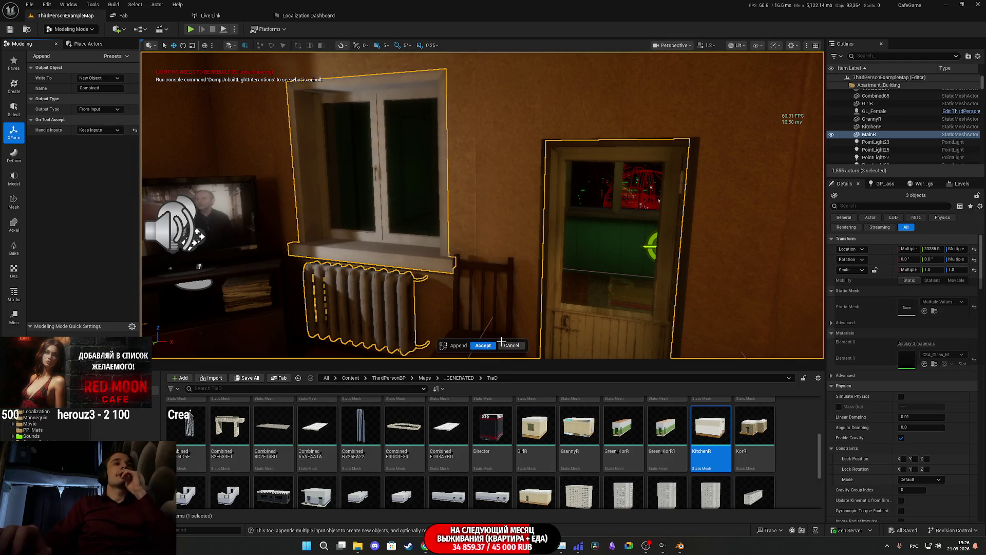
left_click(483, 346)
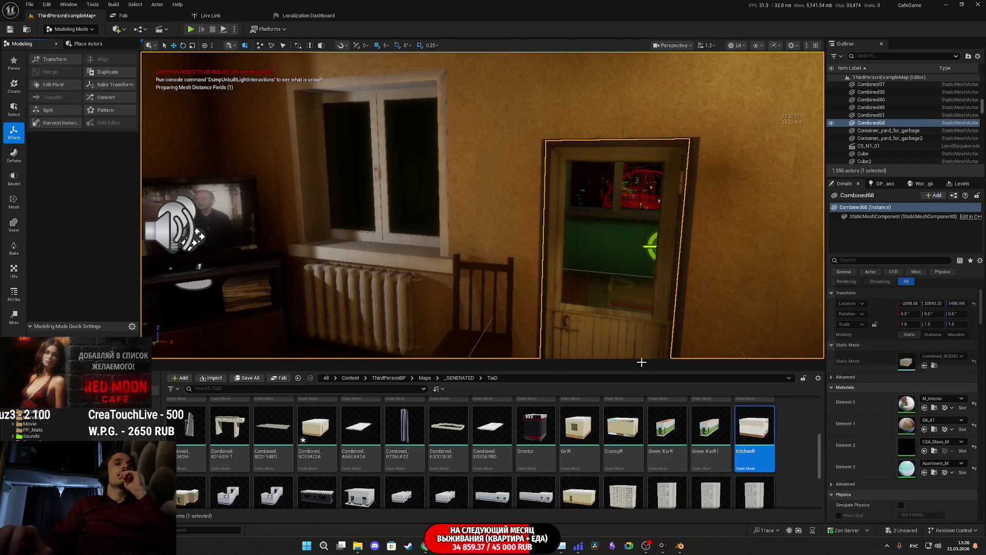
Step: Open the FBX export save dialog for Combined_9C53422A, then switch to the browser
mouse_move(315, 438)
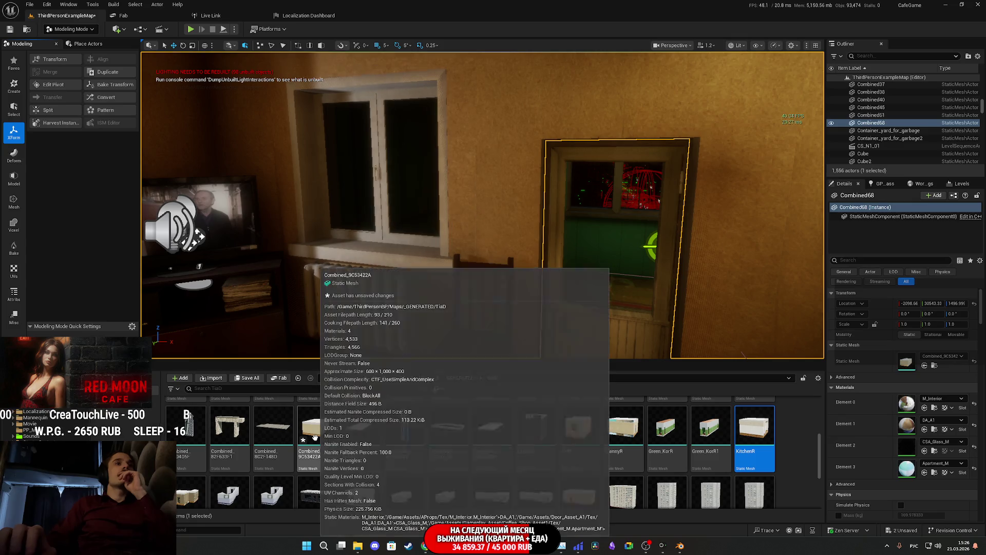
left_click(315, 437)
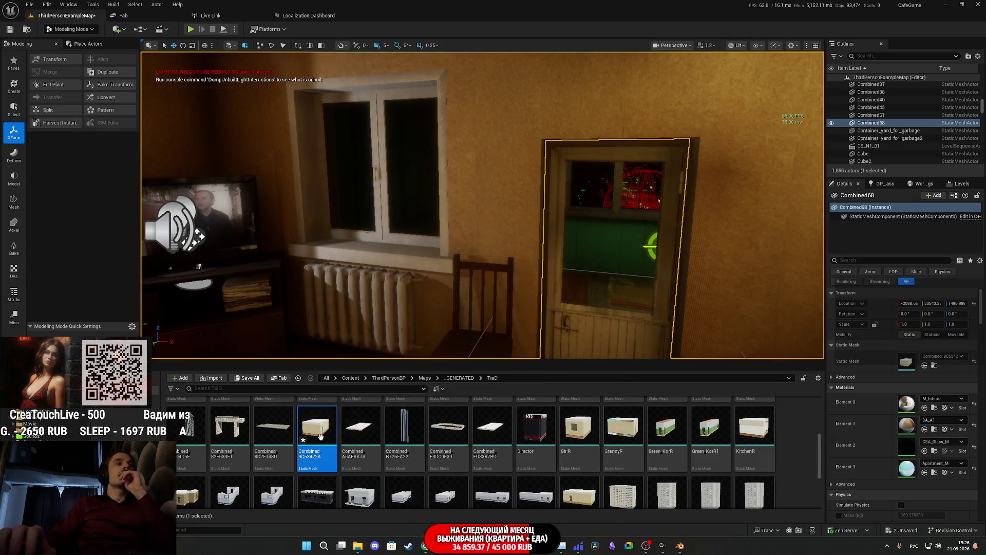
right_click(319, 437)
mouse_move(370, 291)
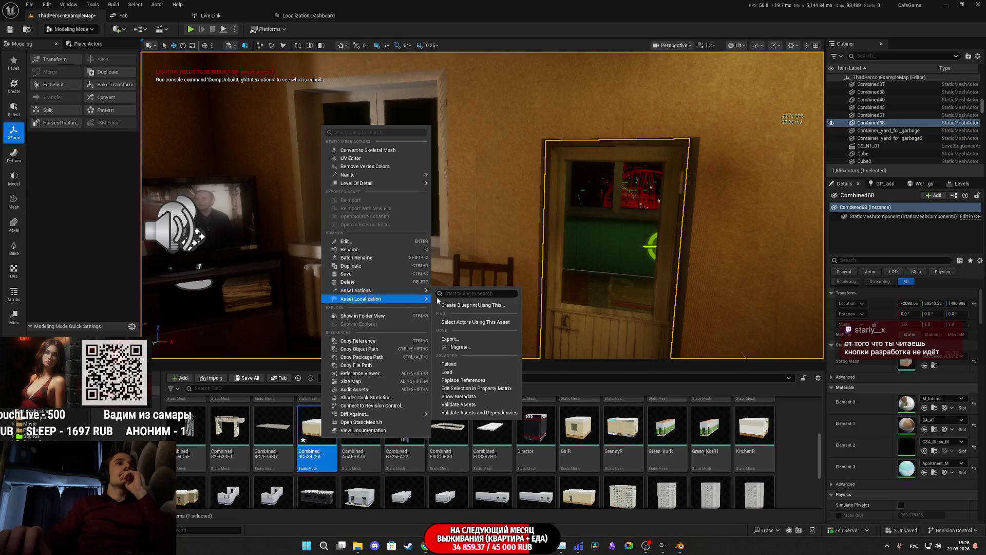
left_click(453, 339)
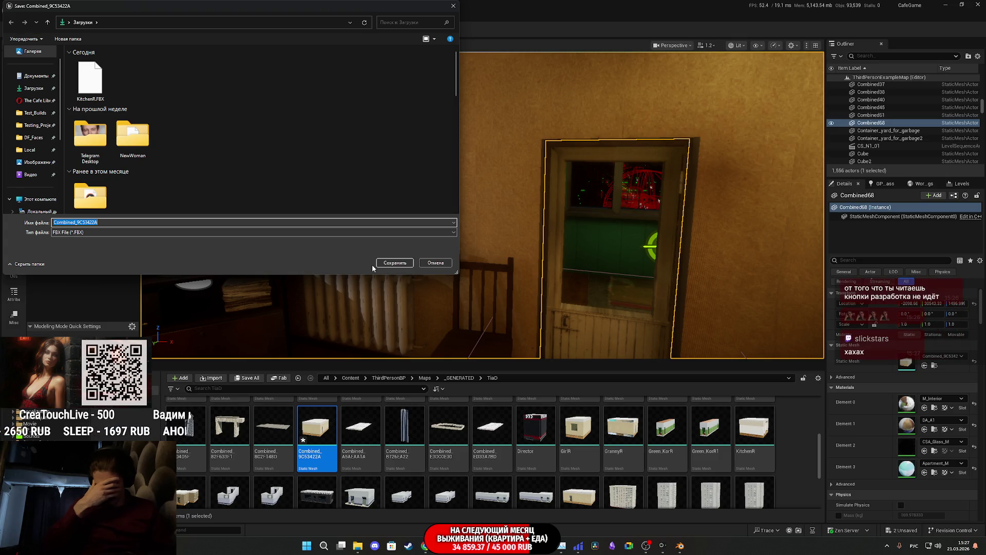
left_click(427, 549)
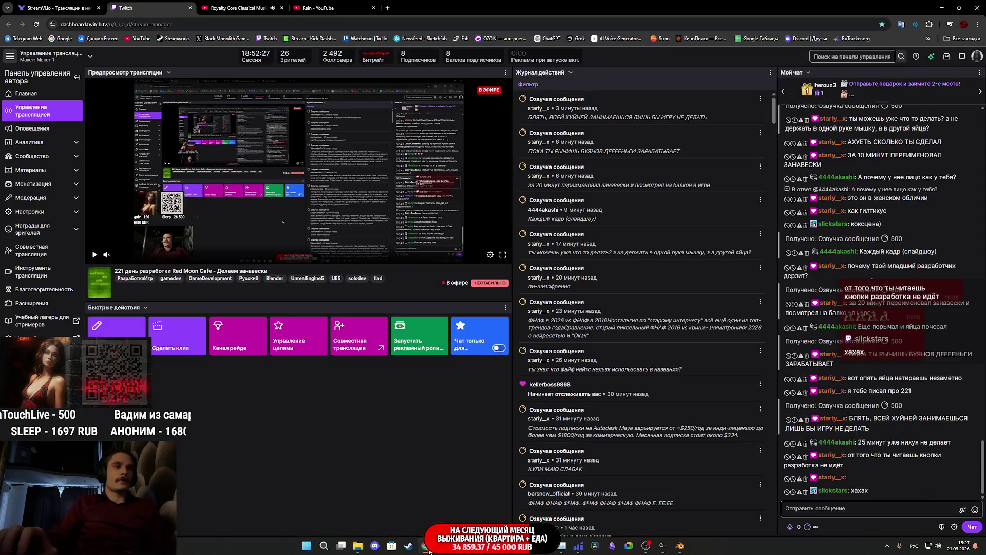
left_click(387, 8)
type("пере")
key("Return")
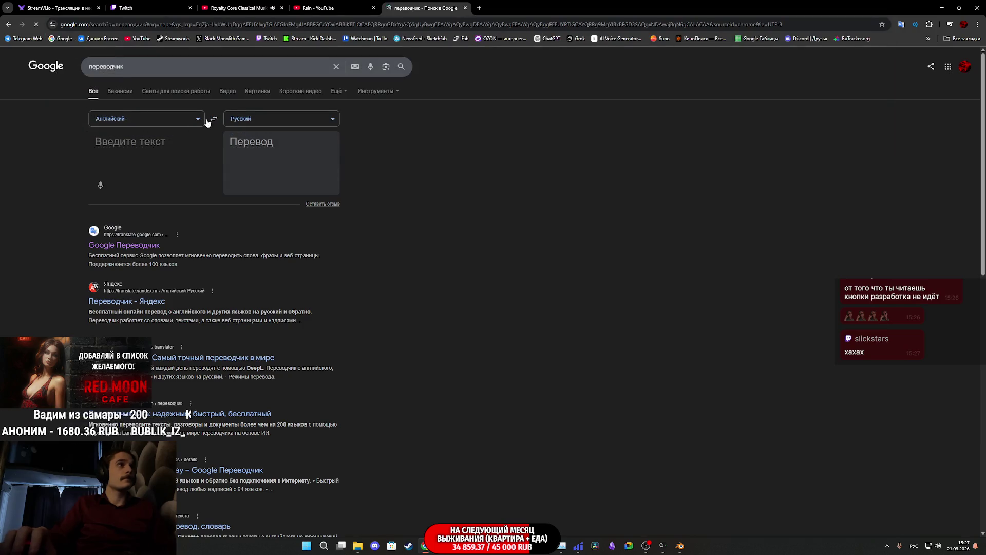
key("alt+shift")
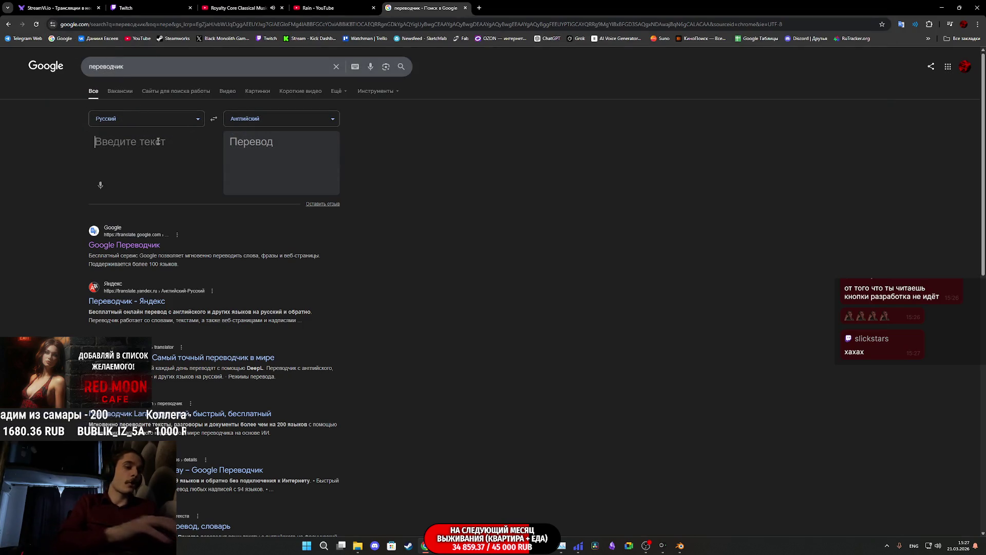
key("alt+shift")
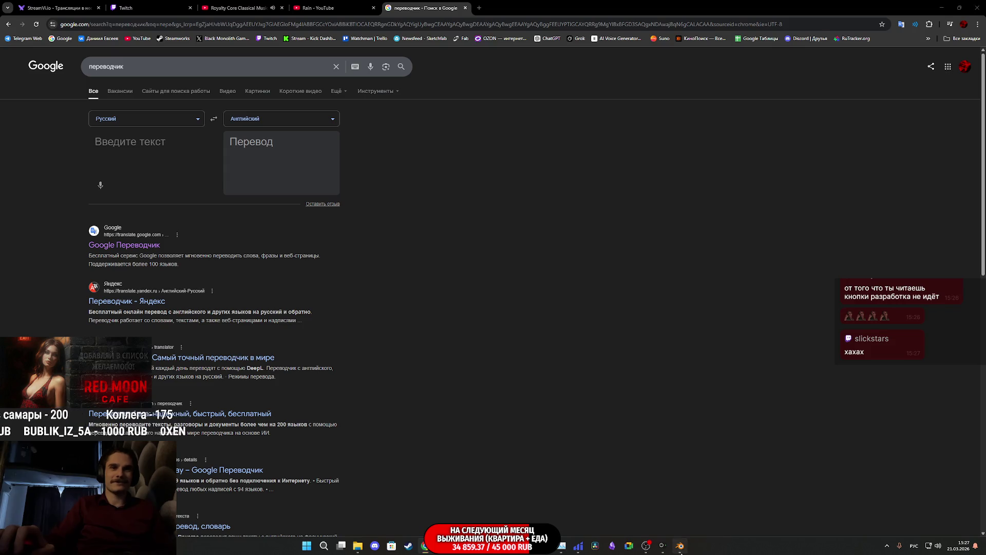
left_click(679, 546)
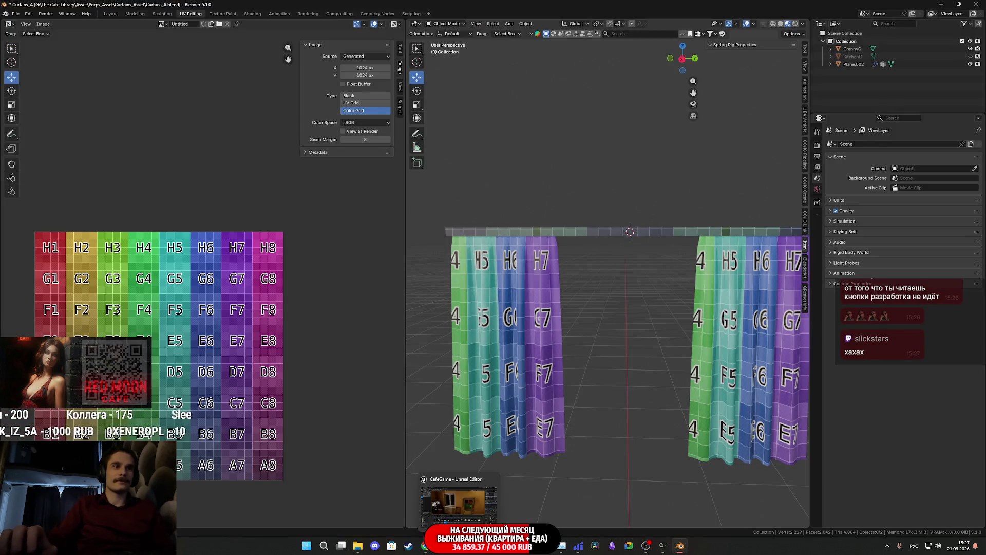
key("alt+Tab")
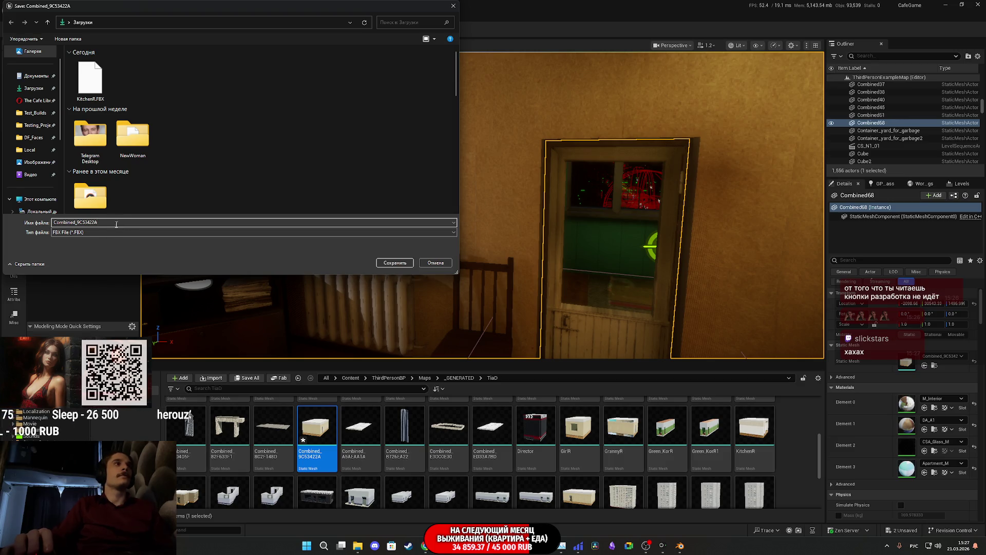
Step: Save the FBX export as HallR and accept the export options
key("alt+shift")
type("Hall")
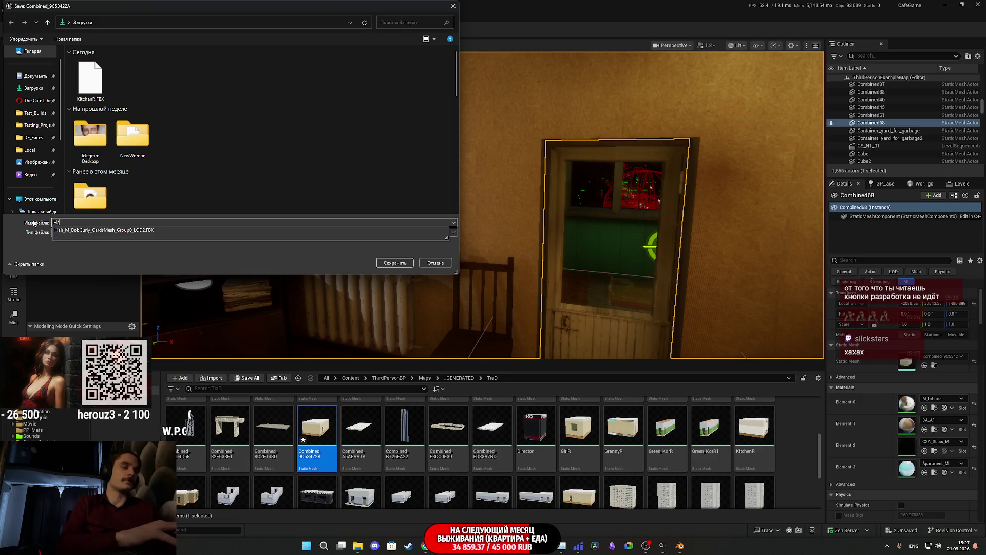
type("R")
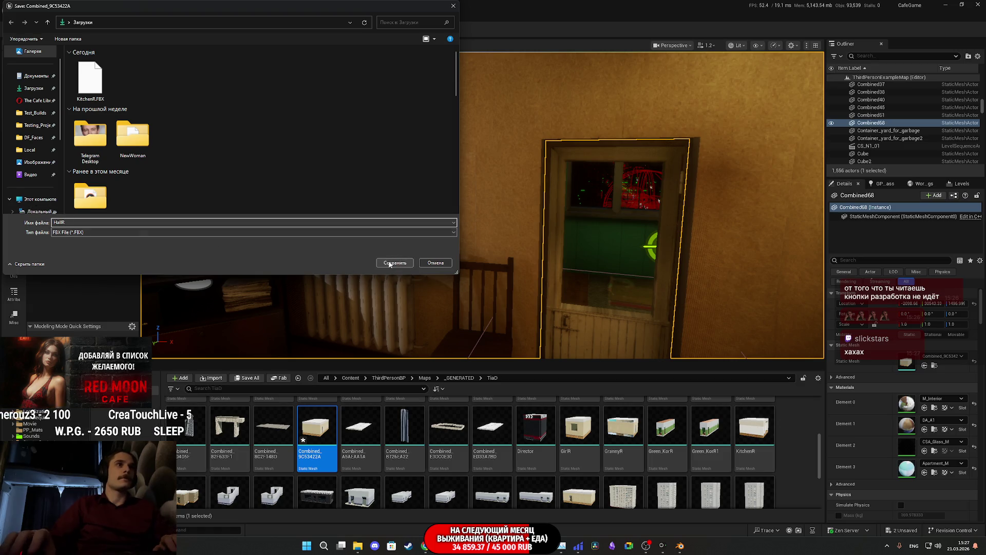
left_click(390, 264)
left_click(540, 354)
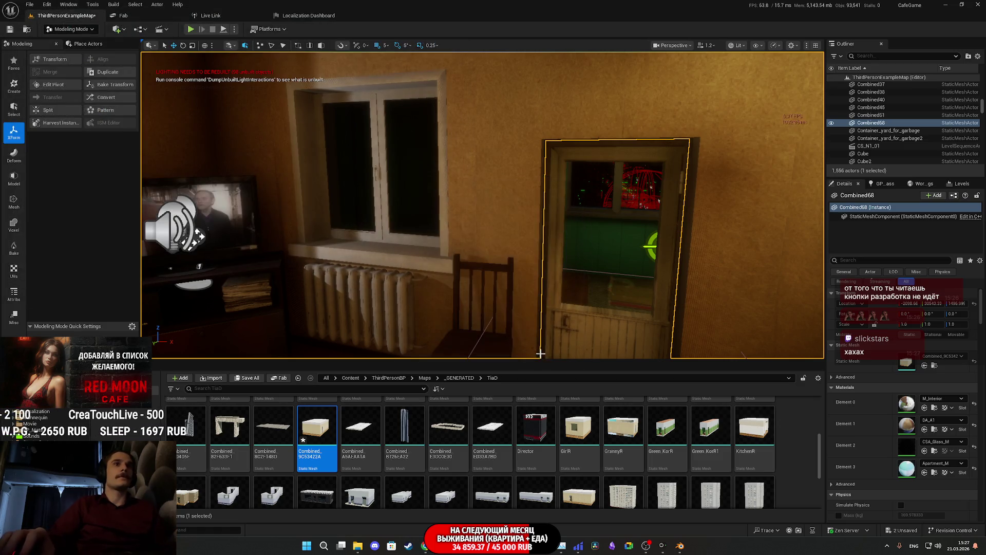
Step: Select MainR in the viewport and delete the Combined_9C53422A asset from the Content Browser
mouse_move(545, 284)
left_mouse_down()
mouse_move(560, 282)
mouse_move(537, 277)
left_mouse_up()
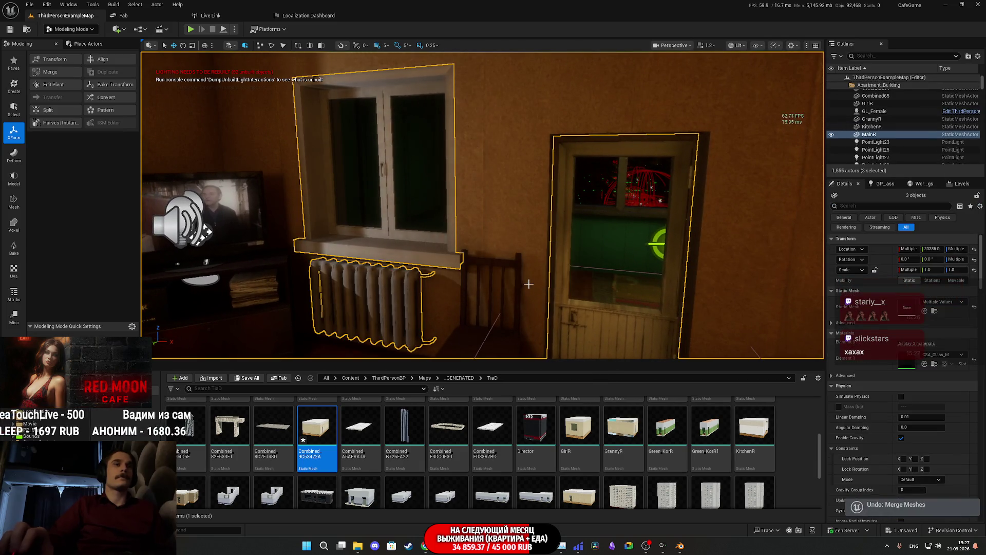
left_click_drag(531, 236, 519, 221)
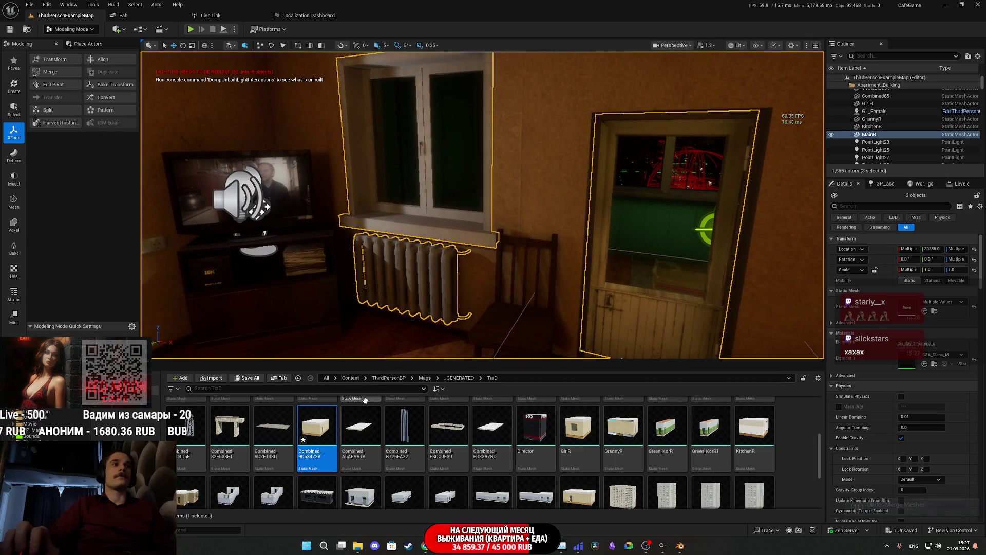
left_click(536, 243)
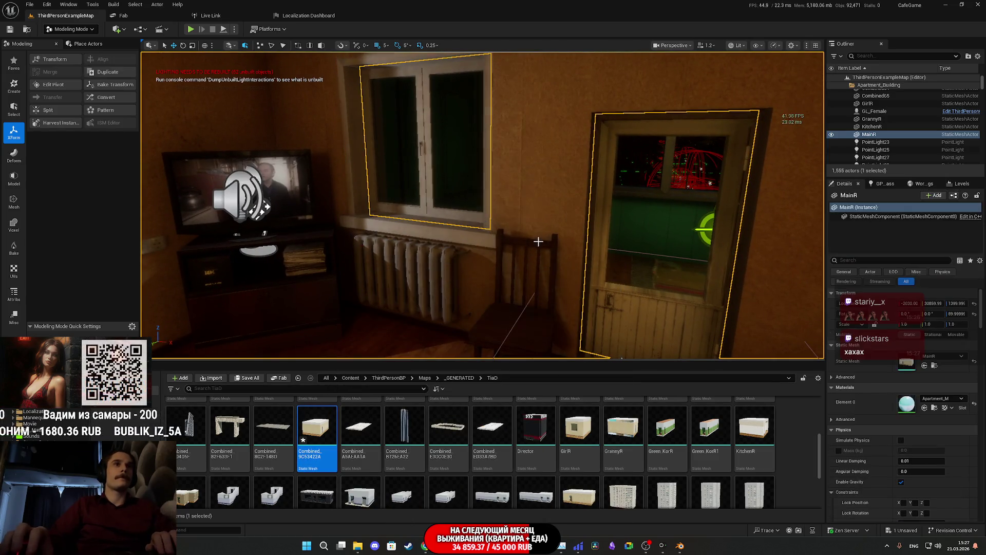
right_click(317, 426)
left_click(341, 298)
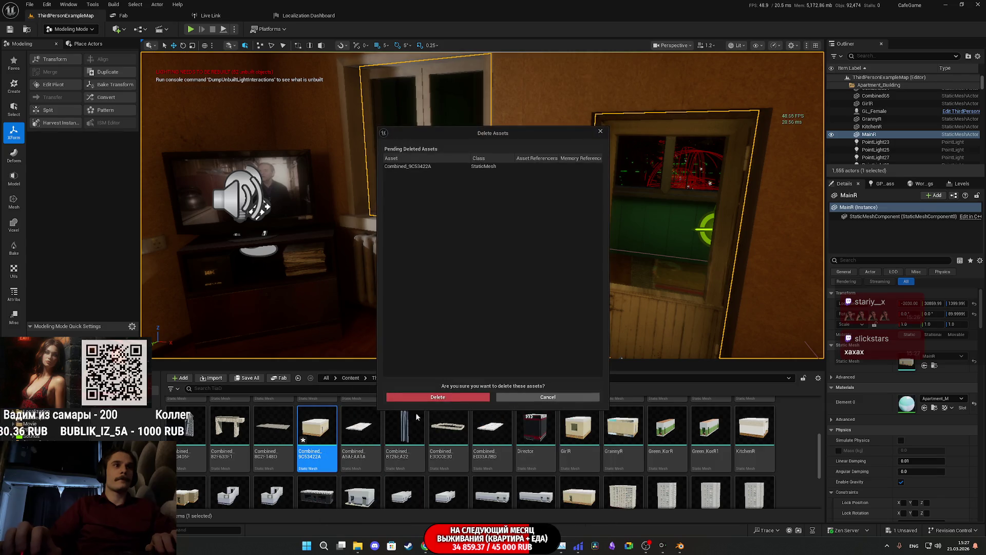
left_click(446, 400)
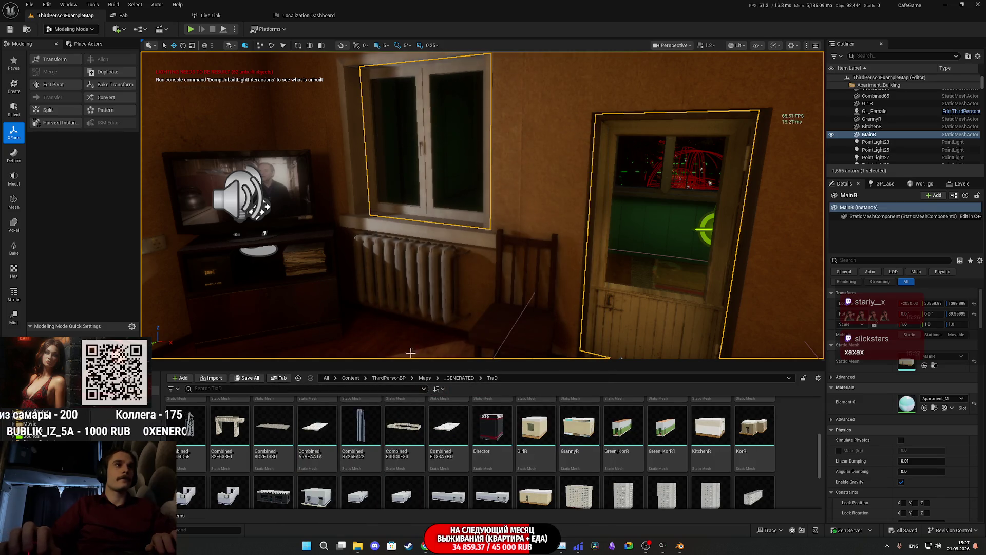
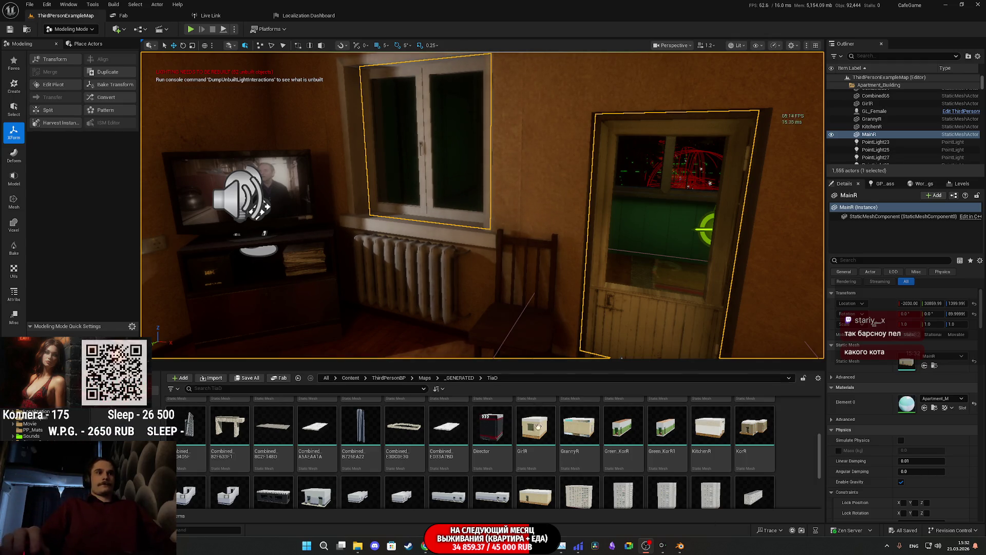
Step: Switch from the Unreal apartment level back to the Blender curtain file
mouse_move(576, 548)
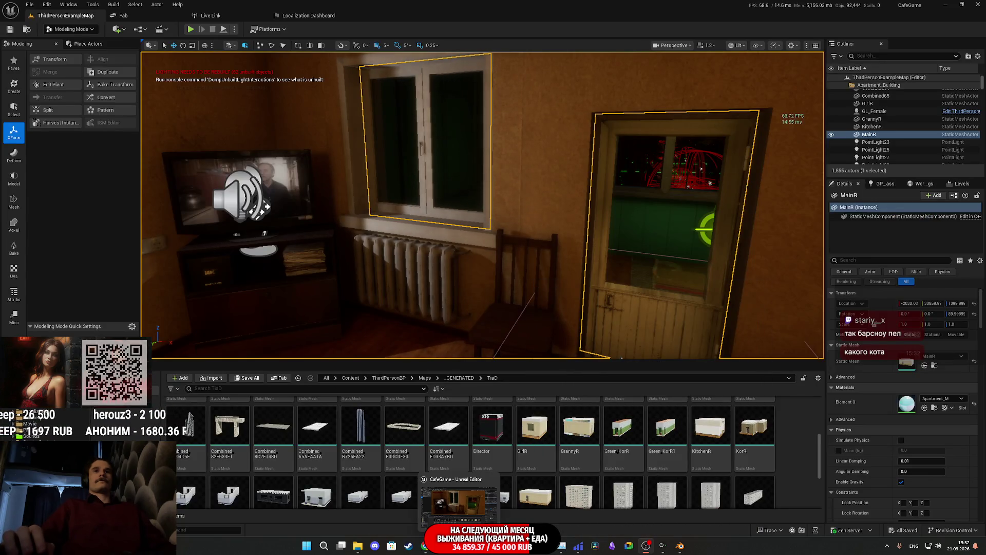
left_click(681, 548)
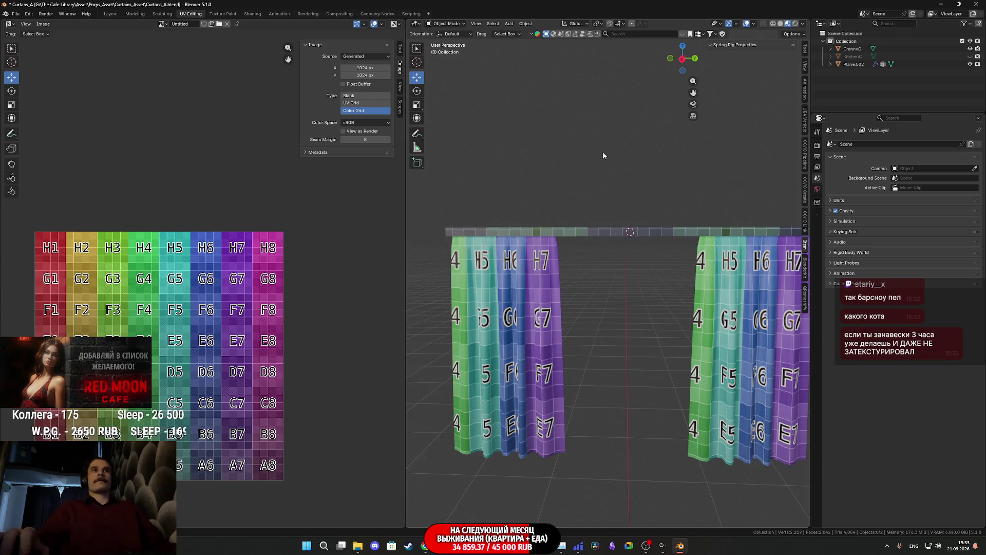
Step: Confirm the FBX import of the room model from Downloads
scroll(603, 212, "down", 1)
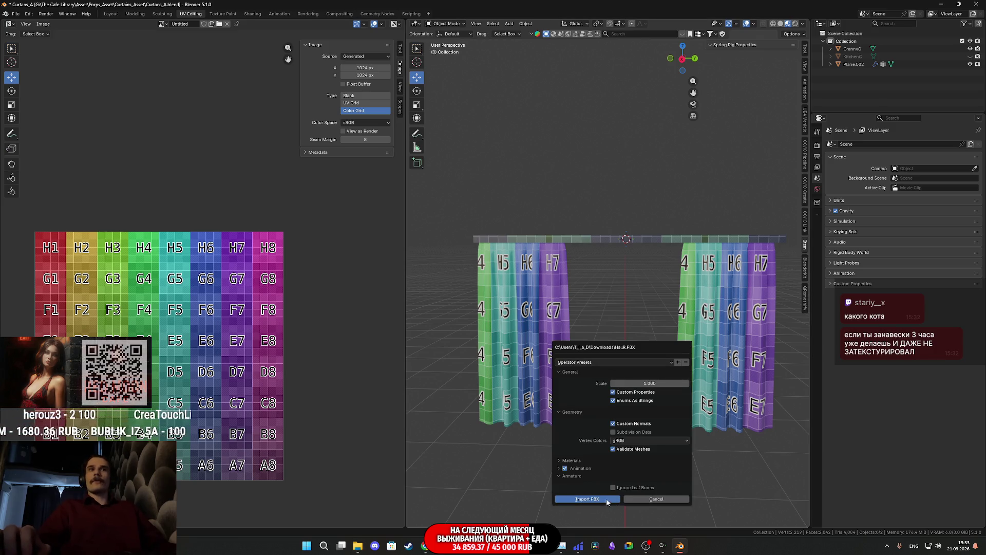
left_click(606, 498)
Step: Frame the imported room and set its Z rotation to 90°
key("KP_Decimal")
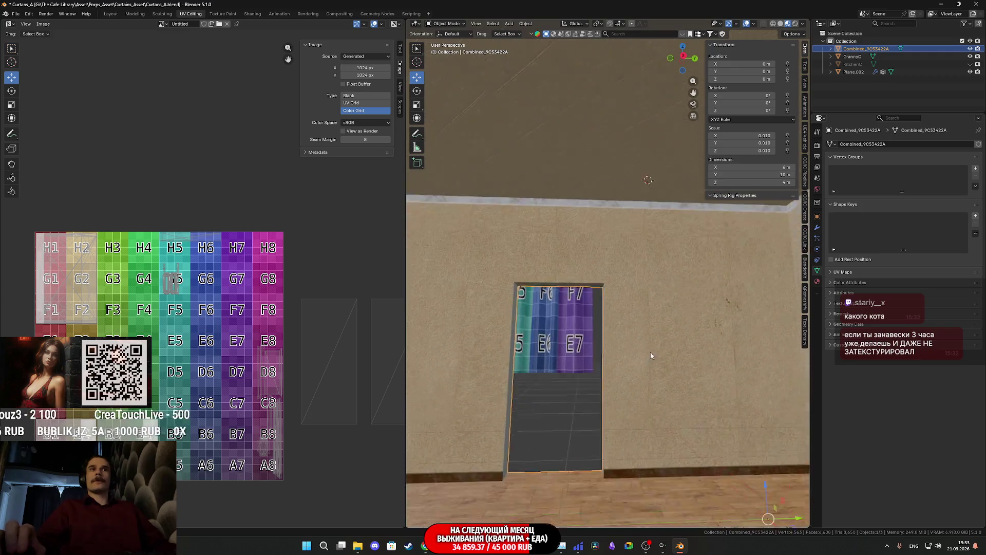
mouse_move(602, 328)
middle_mouse_down()
mouse_move(541, 343)
mouse_move(652, 319)
mouse_move(726, 332)
mouse_move(544, 340)
mouse_move(629, 350)
mouse_move(622, 354)
middle_mouse_up()
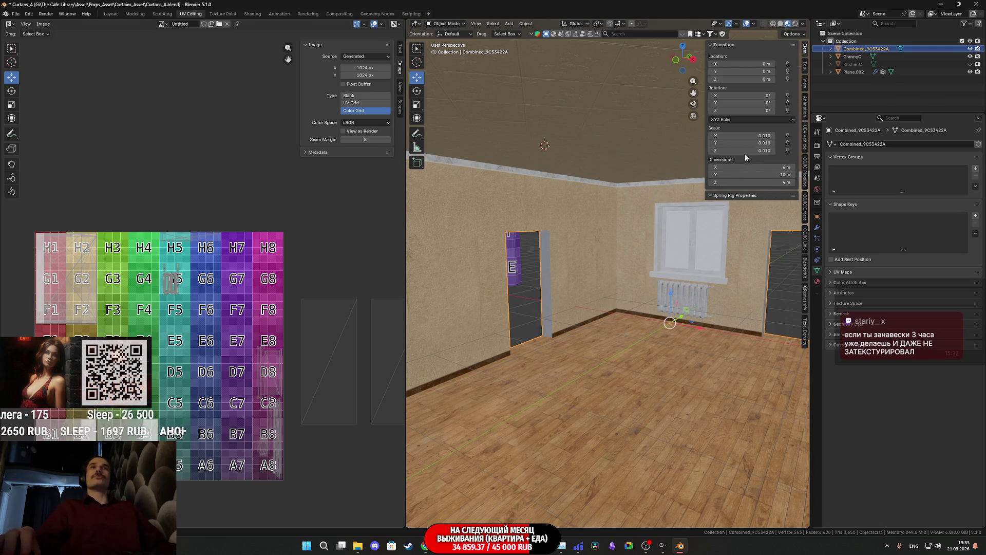
left_click_drag(742, 113, 786, 114)
left_click(742, 113)
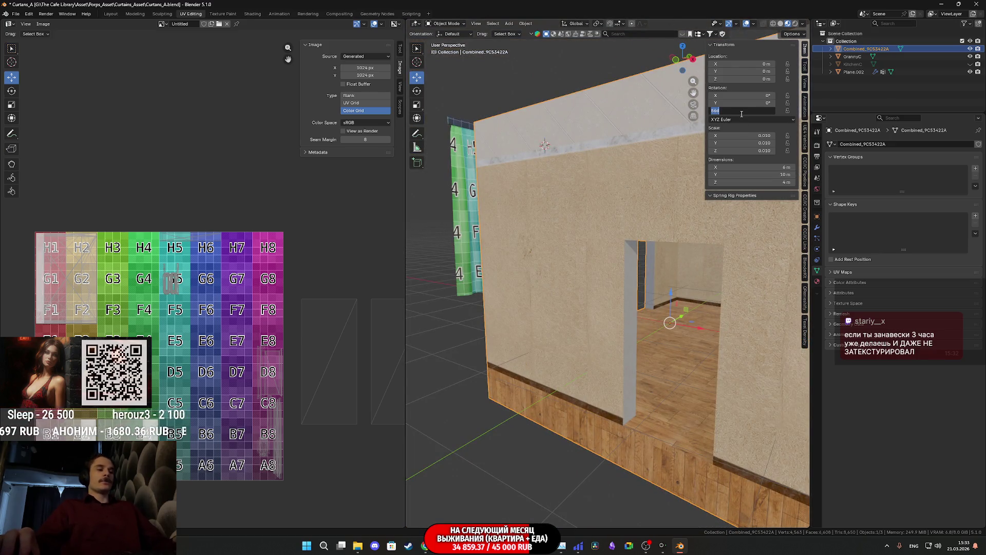
type("90")
key("Return")
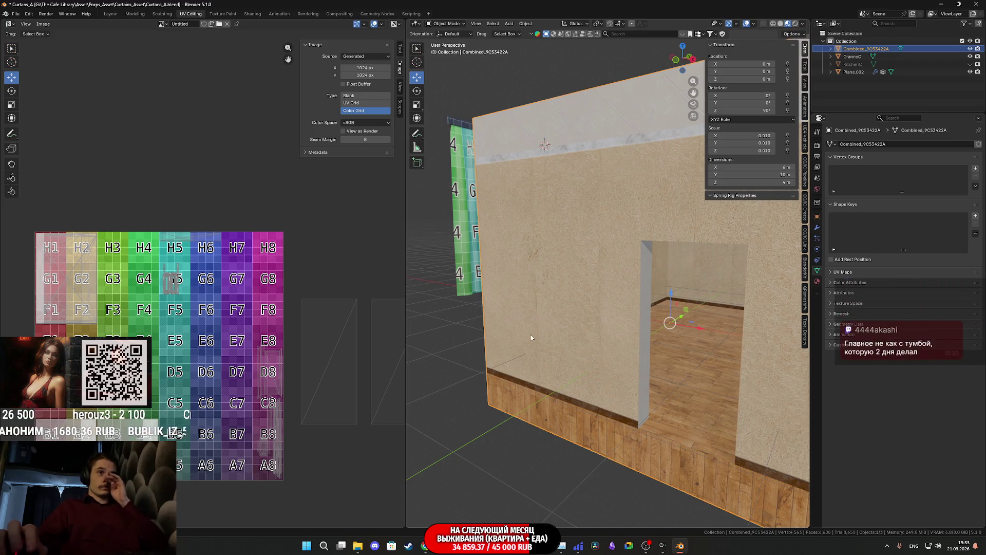
scroll(534, 333, "up", 2)
scroll(532, 338, "down", 3)
Step: Move the room along X to a location of -1 m
middle_click_drag(575, 340, 606, 319)
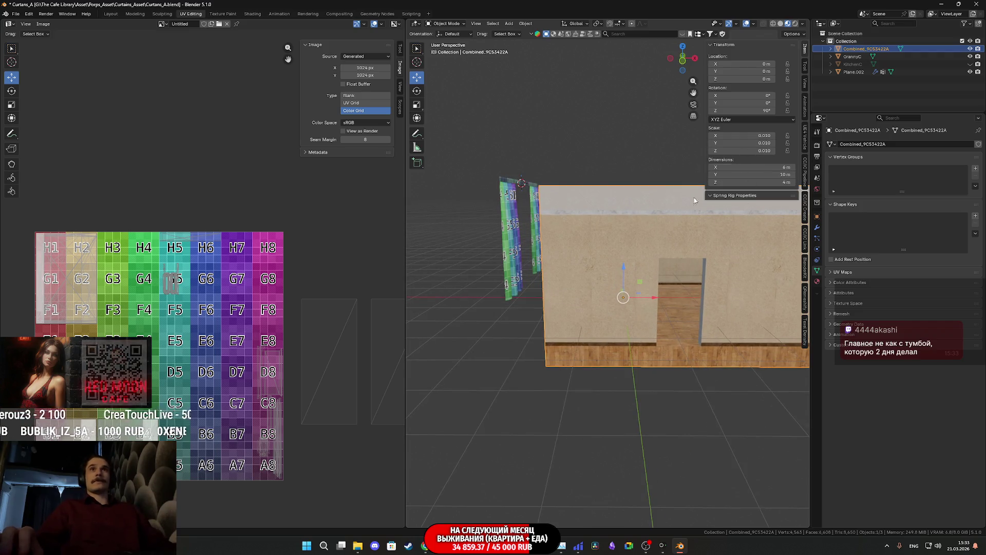
key("g")
key("x")
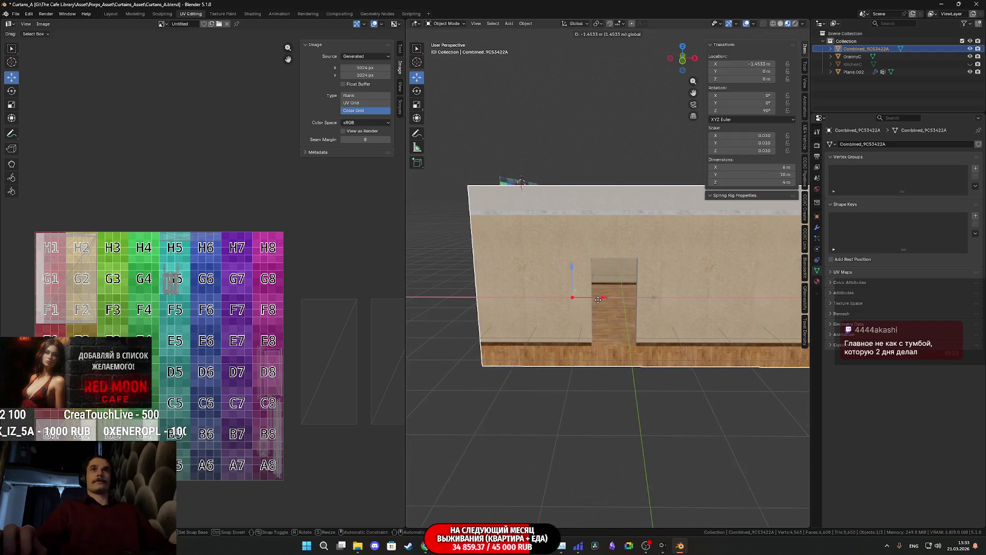
left_click(598, 300)
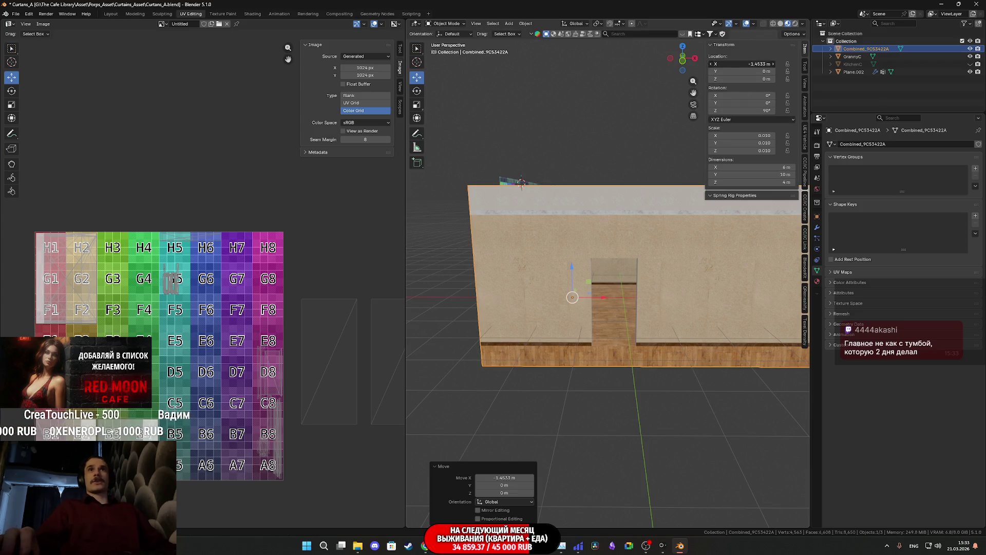
type("-1")
key("Return")
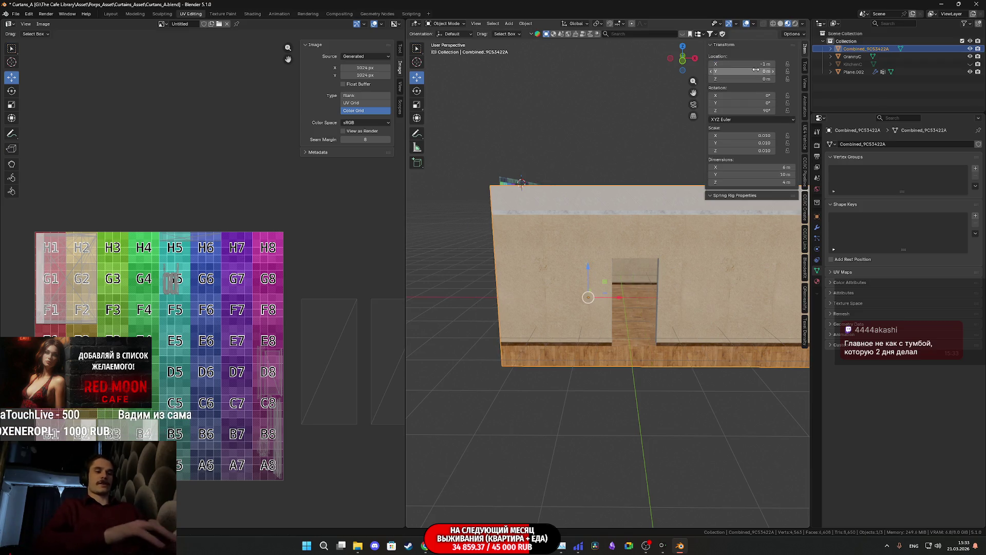
Step: Slide the room along X to -1.1906 m, looking in at the window and curtains
scroll(602, 282, "up", 5)
mouse_move(590, 280)
middle_mouse_down()
mouse_move(489, 280)
mouse_move(417, 293)
mouse_move(791, 287)
mouse_move(710, 285)
mouse_move(563, 259)
mouse_move(618, 264)
mouse_move(593, 252)
mouse_move(668, 308)
mouse_move(683, 297)
mouse_move(621, 308)
mouse_move(619, 324)
mouse_move(464, 327)
middle_mouse_up()
left_click_drag(451, 326, 475, 317)
mouse_move(474, 317)
middle_mouse_down()
mouse_move(479, 341)
mouse_move(418, 360)
mouse_move(791, 363)
mouse_move(790, 355)
mouse_move(411, 429)
mouse_move(500, 425)
mouse_move(574, 325)
mouse_move(642, 300)
mouse_move(662, 304)
mouse_move(656, 455)
mouse_move(689, 514)
mouse_move(766, 293)
middle_mouse_up()
scroll(661, 300, "down", 4)
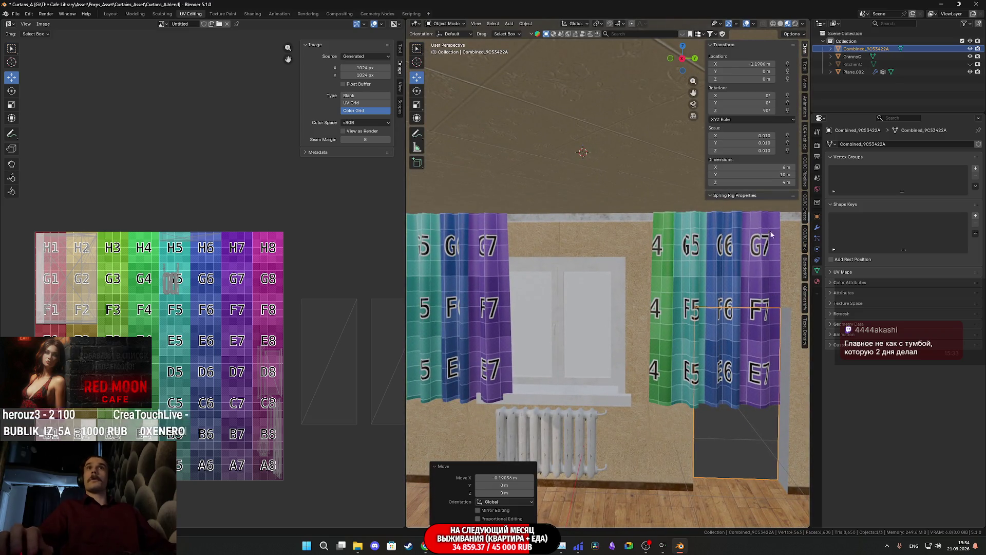
Step: Raise the room to a Z location of 0.9 m
mouse_move(750, 79)
left_mouse_down()
mouse_move(779, 78)
mouse_move(760, 78)
left_mouse_up()
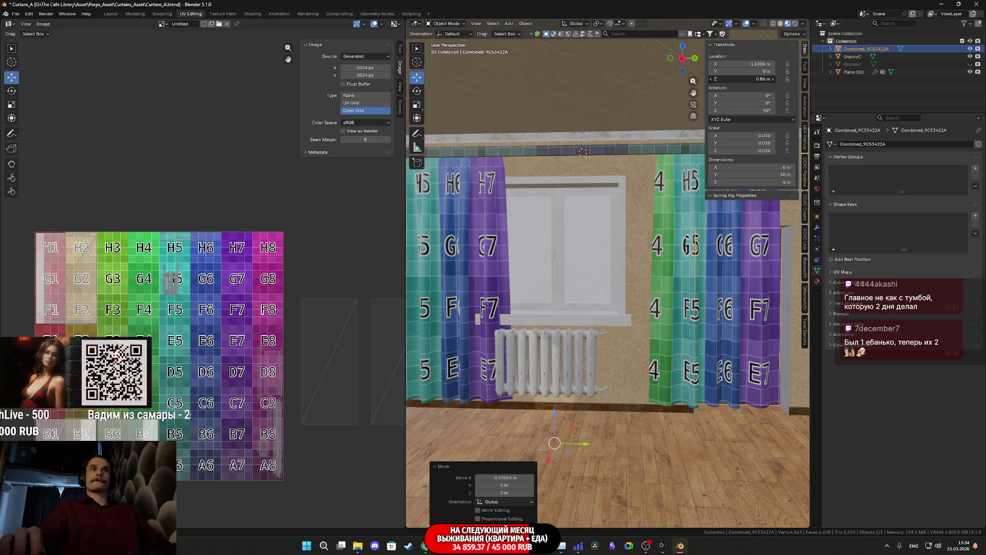
left_click_drag(742, 78, 752, 79)
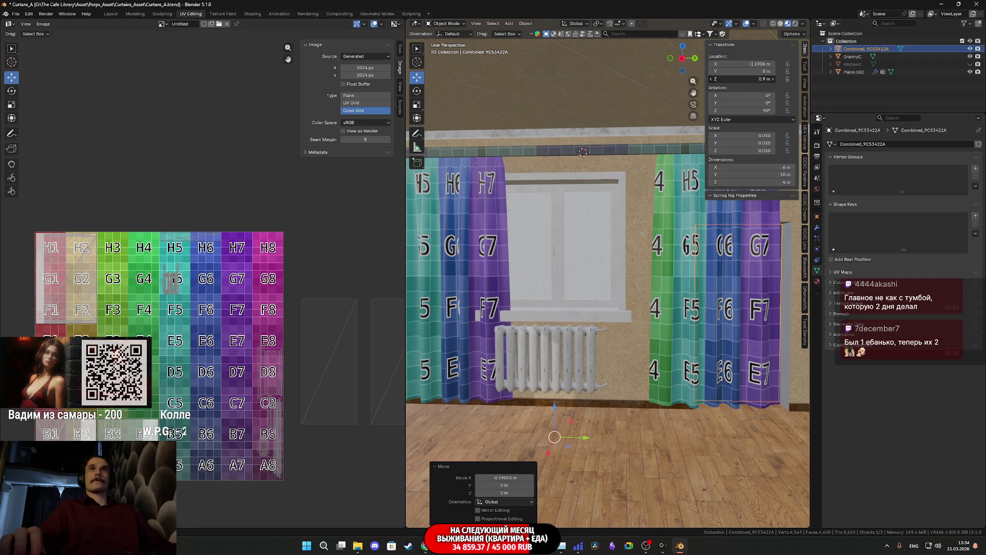
middle_click_drag(677, 302, 700, 257, "shift")
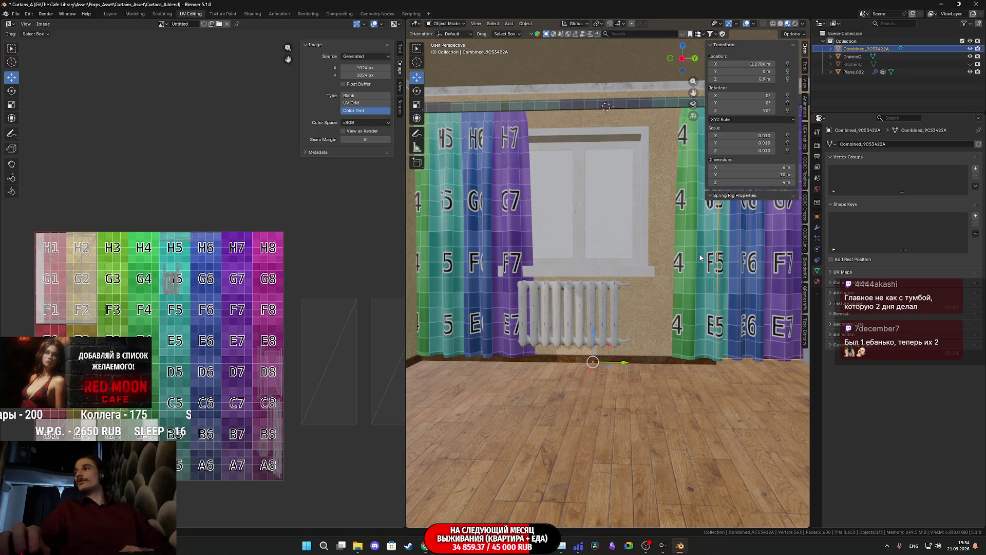
scroll(701, 257, "up", 1)
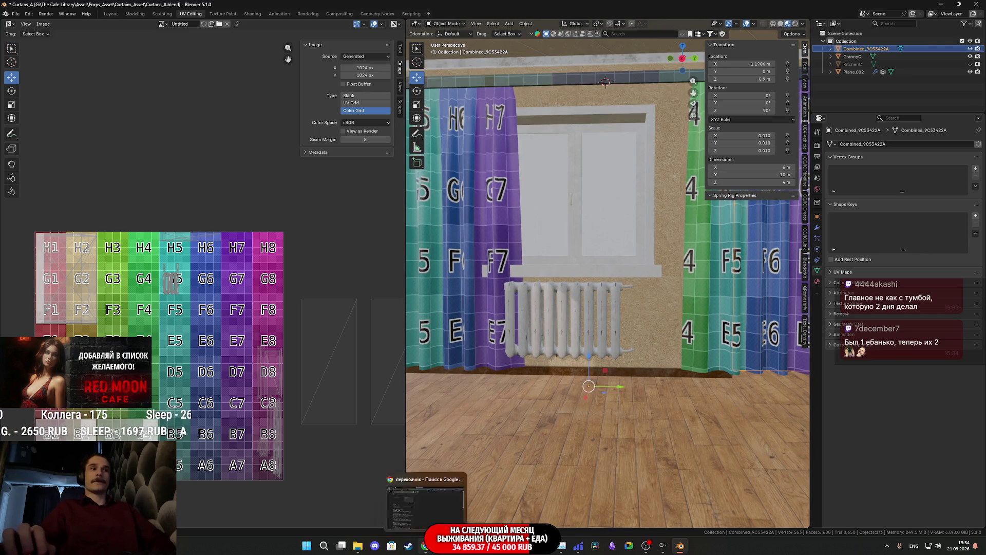
key("alt+Tab")
Step: Delete the viewer's two rude messages from the Twitch stream chat
left_click(134, 8)
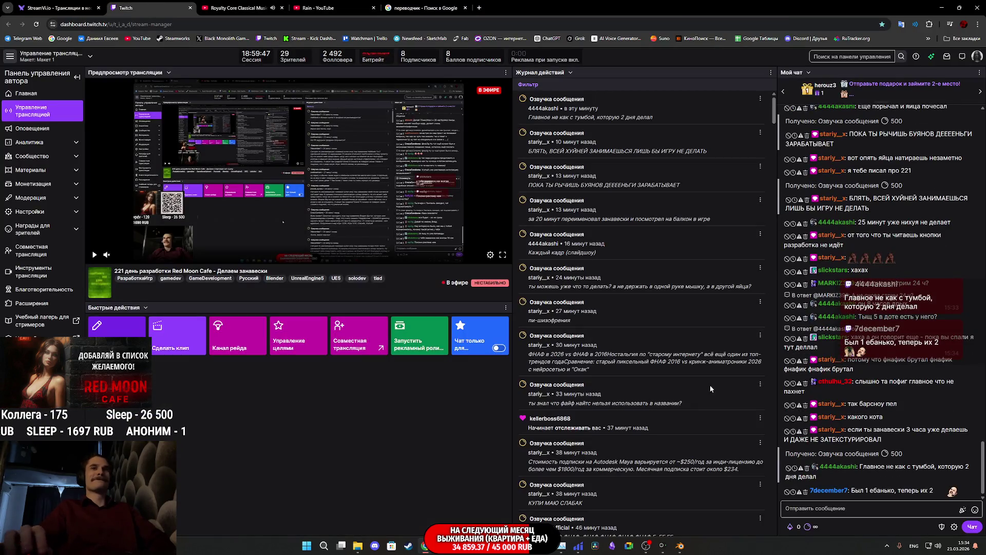
double_click(829, 492)
left_click(809, 496)
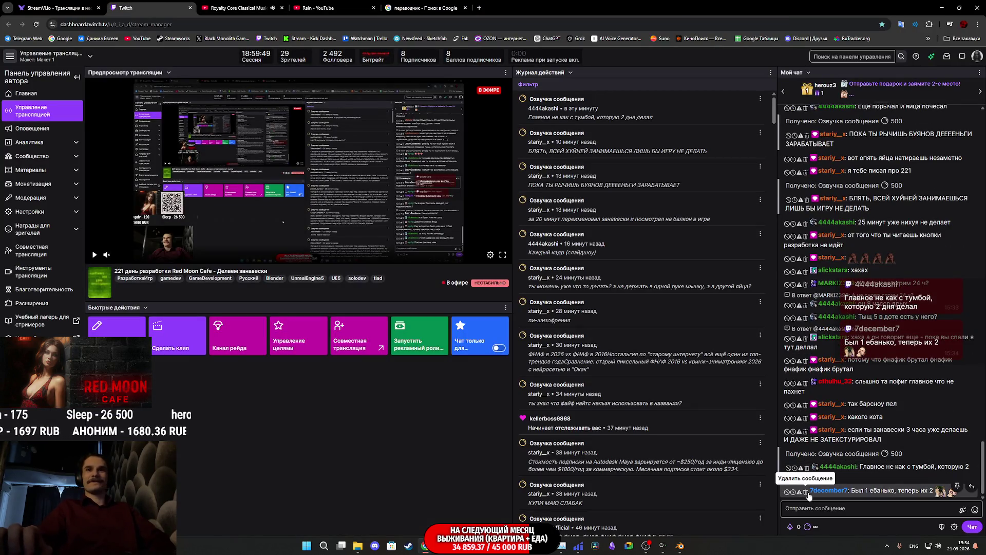
left_click(807, 493)
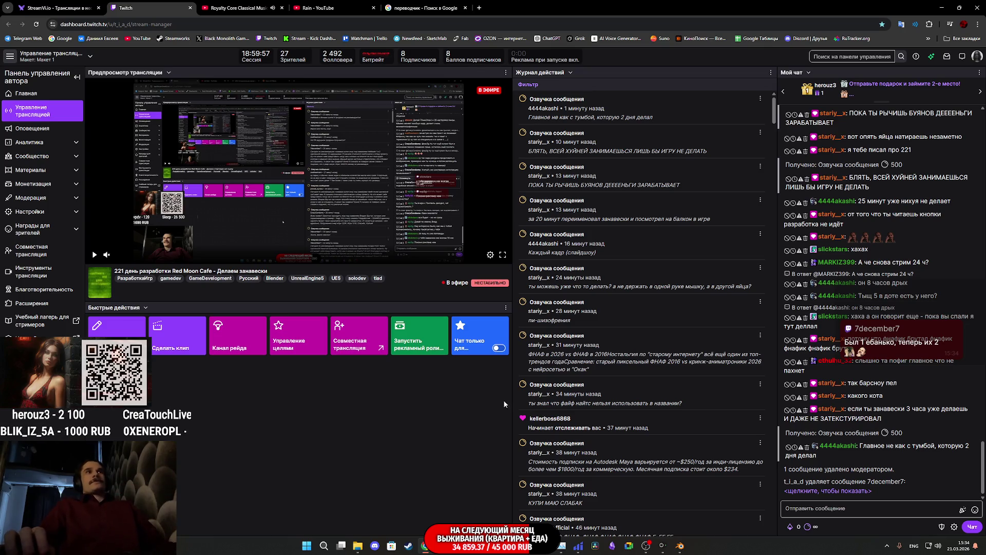
double_click(813, 492)
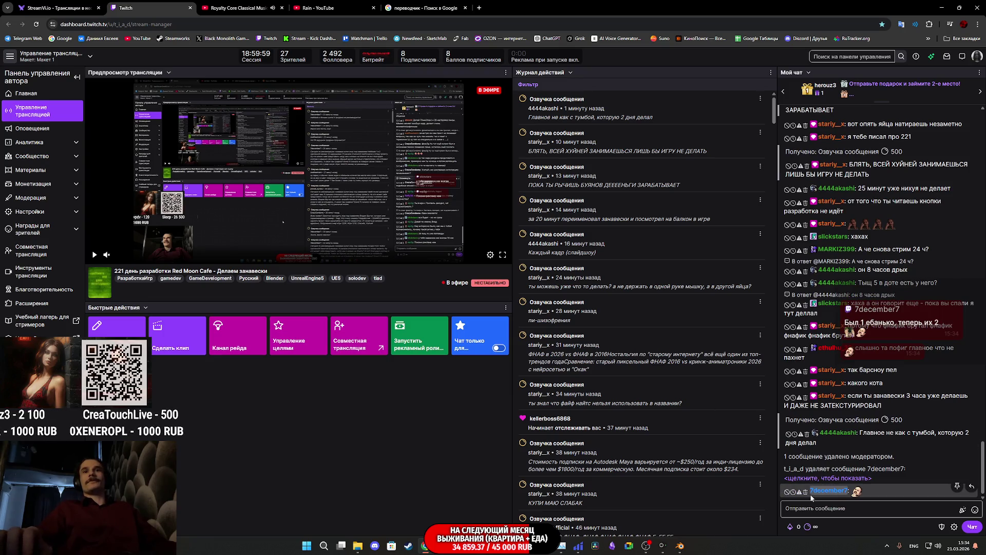
left_click(806, 492)
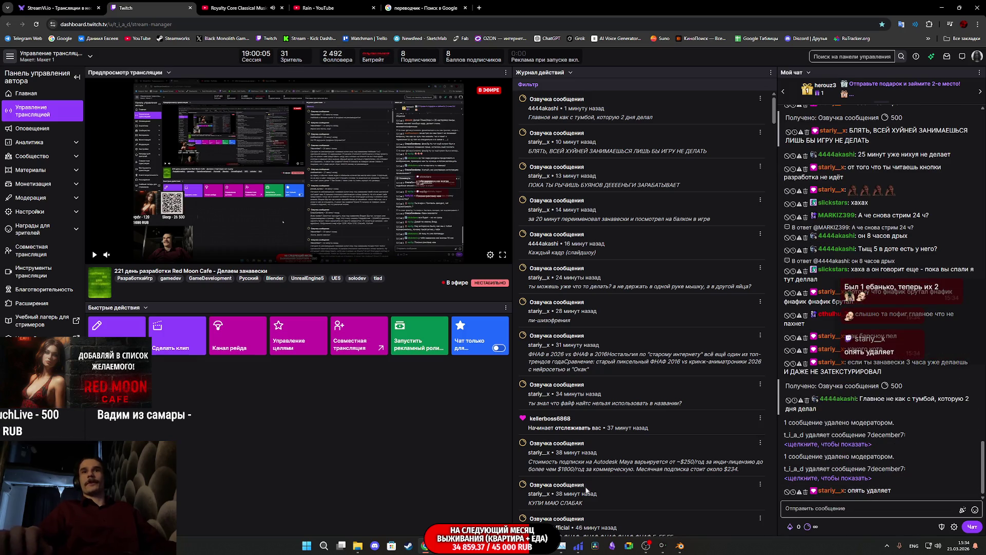
key("alt+Tab")
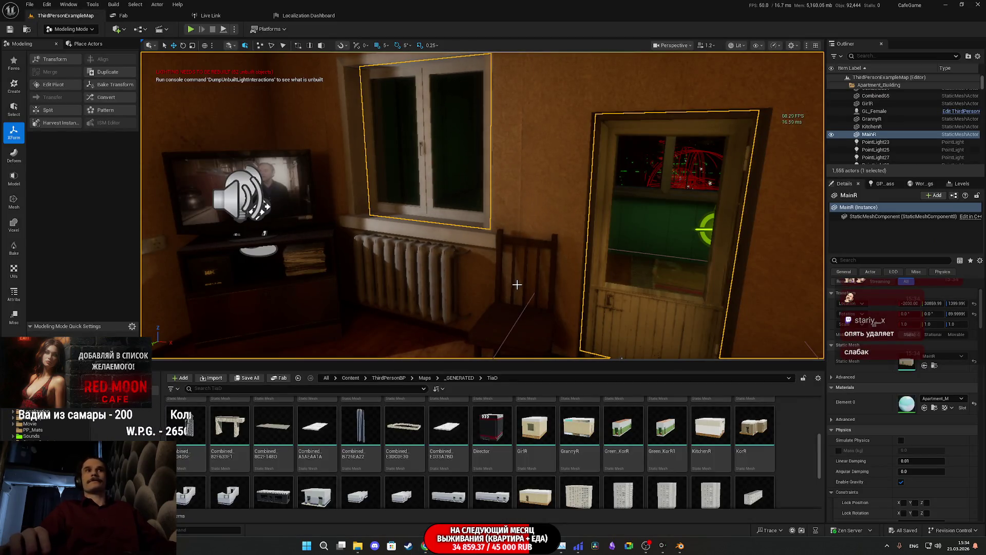
Step: Shift the room along Y to -1.2936 m so the curtains hang before the window
mouse_move(680, 547)
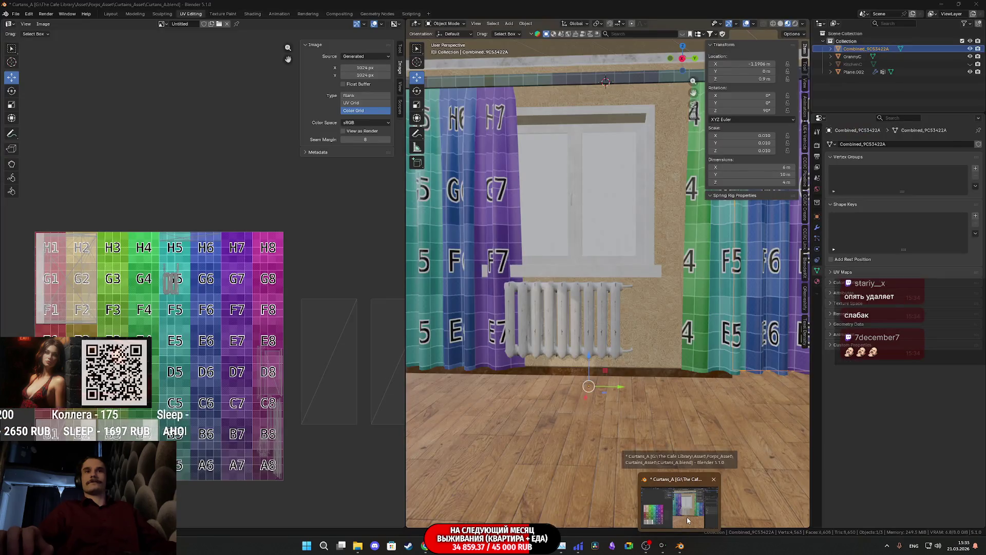
left_click(687, 516)
middle_click_drag(663, 403, 715, 404)
mouse_move(624, 389)
middle_mouse_down()
mouse_move(536, 371)
mouse_move(726, 380)
mouse_move(594, 366)
mouse_move(508, 383)
mouse_move(664, 362)
mouse_move(553, 390)
mouse_move(664, 339)
mouse_move(738, 340)
mouse_move(599, 350)
mouse_move(767, 343)
mouse_move(676, 353)
middle_mouse_up()
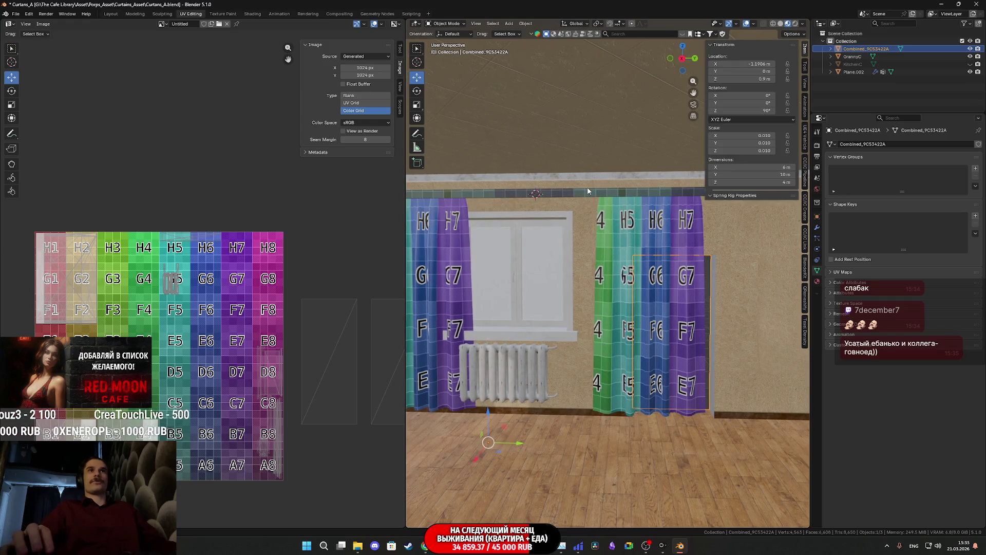
middle_click_drag(584, 300, 607, 368)
mouse_move(609, 356)
left_mouse_down()
mouse_move(498, 354)
mouse_move(506, 344)
left_mouse_up()
mouse_move(506, 344)
middle_mouse_down()
mouse_move(535, 353)
mouse_move(518, 357)
mouse_move(678, 341)
mouse_move(410, 346)
middle_mouse_up()
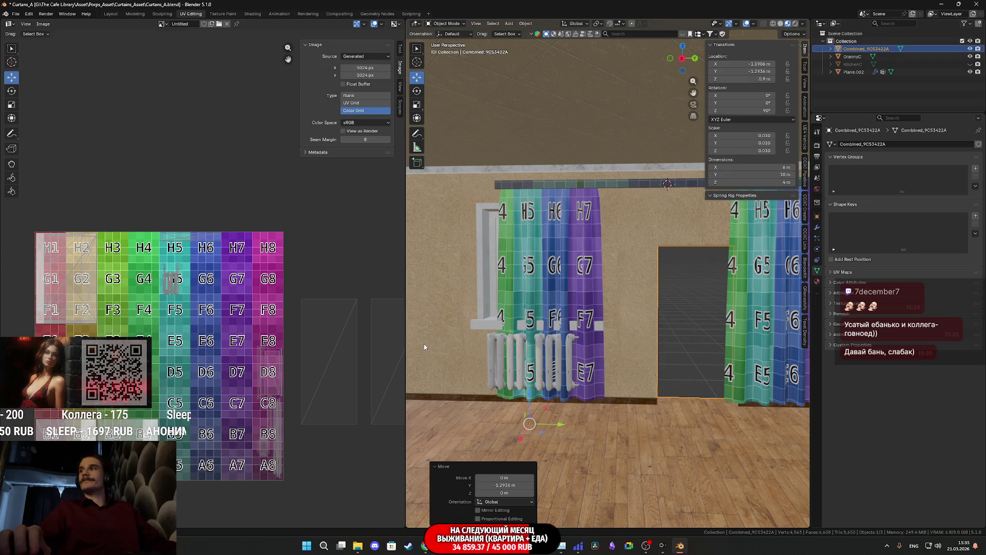
scroll(423, 347, "up", 1)
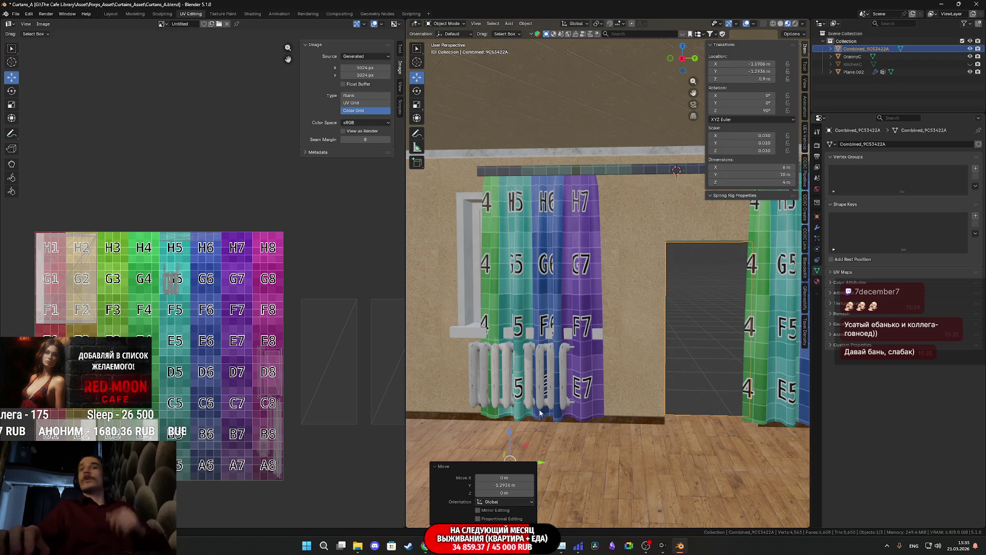
left_click(424, 546)
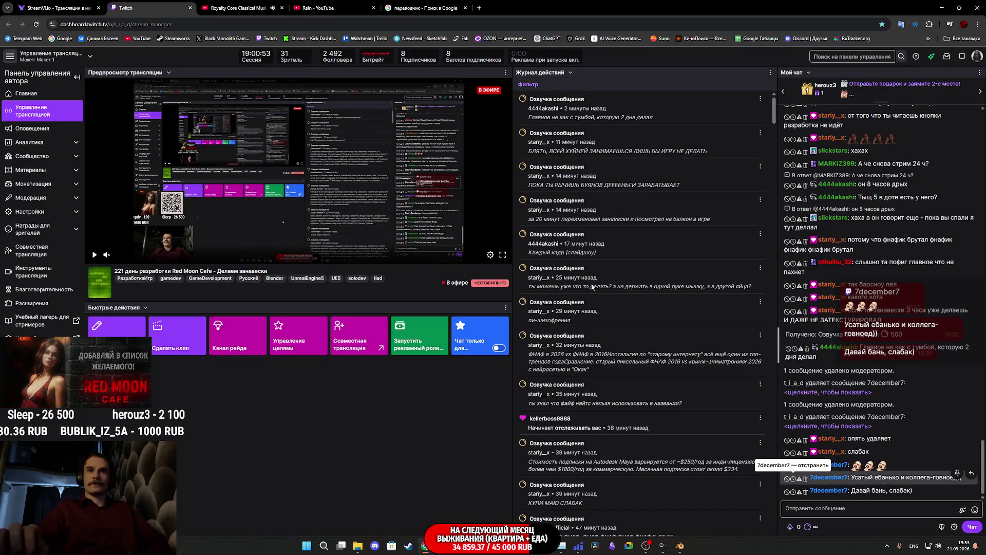
Step: Time out the rude viewer, then glance back at the Blender curtain scene
left_click(794, 480)
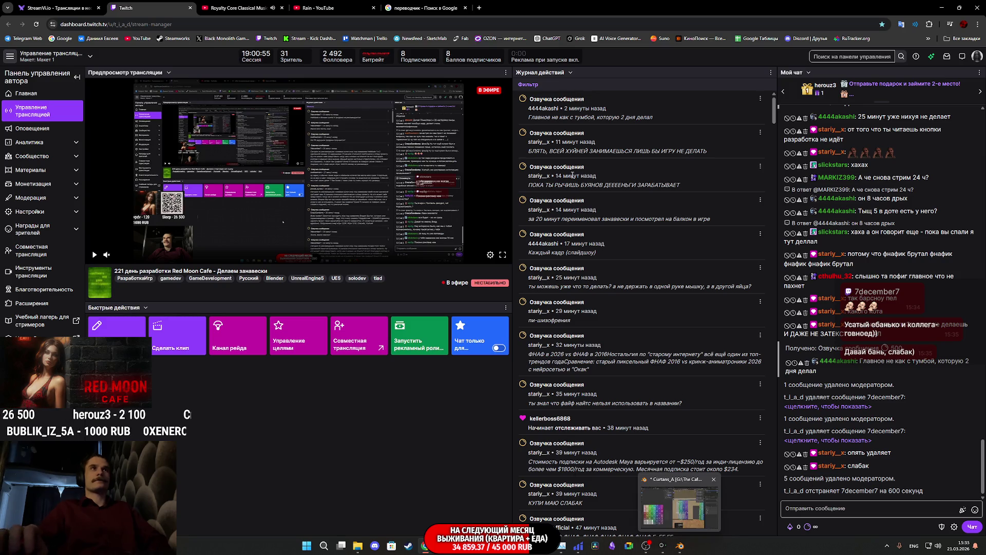
left_click(315, 6)
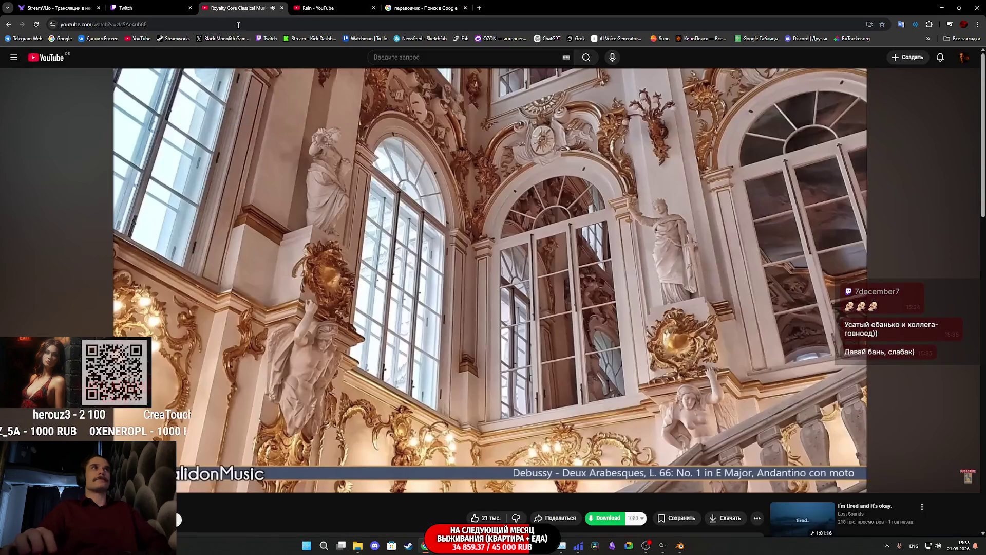
left_click(682, 548)
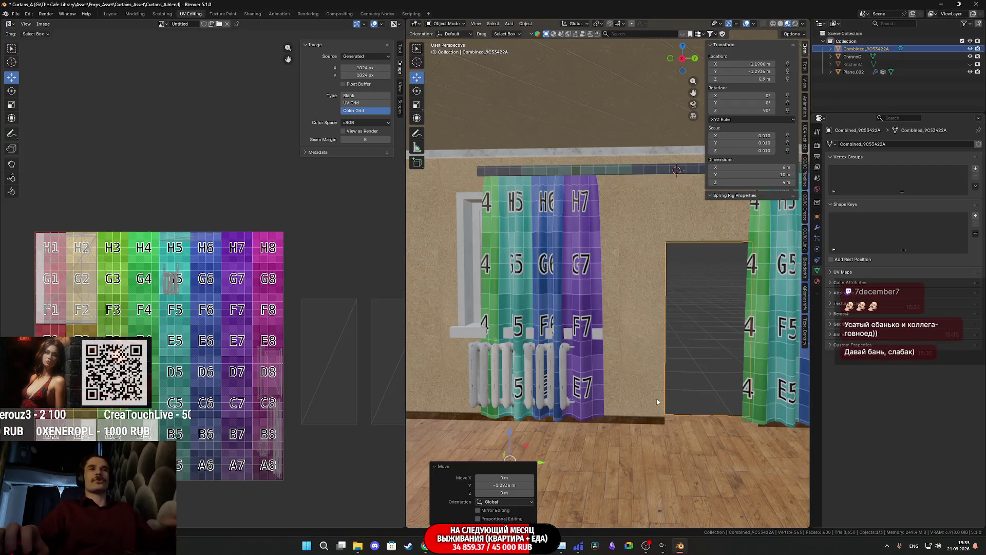
mouse_move(654, 387)
middle_mouse_down()
mouse_move(591, 370)
mouse_move(470, 365)
mouse_move(643, 258)
mouse_move(608, 260)
mouse_move(637, 269)
mouse_move(647, 239)
middle_mouse_up()
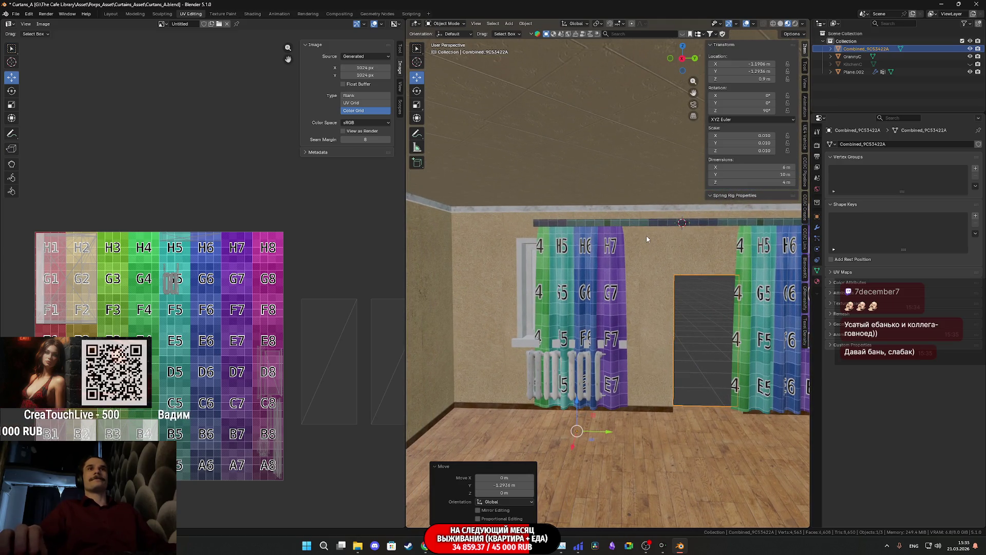
Step: Reveal the moderator-deleted chat message in the Twitch stream manager
left_click(425, 545)
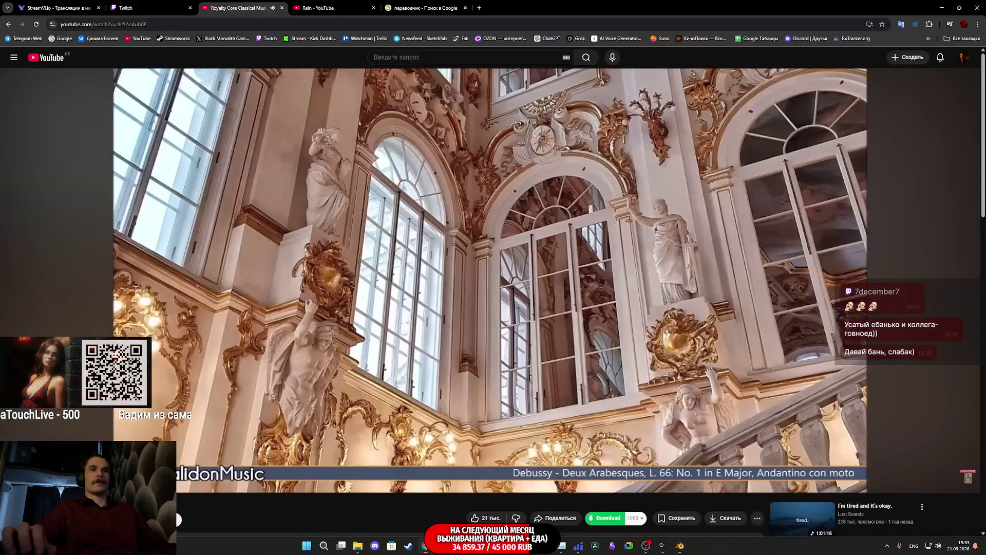
left_click(154, 8)
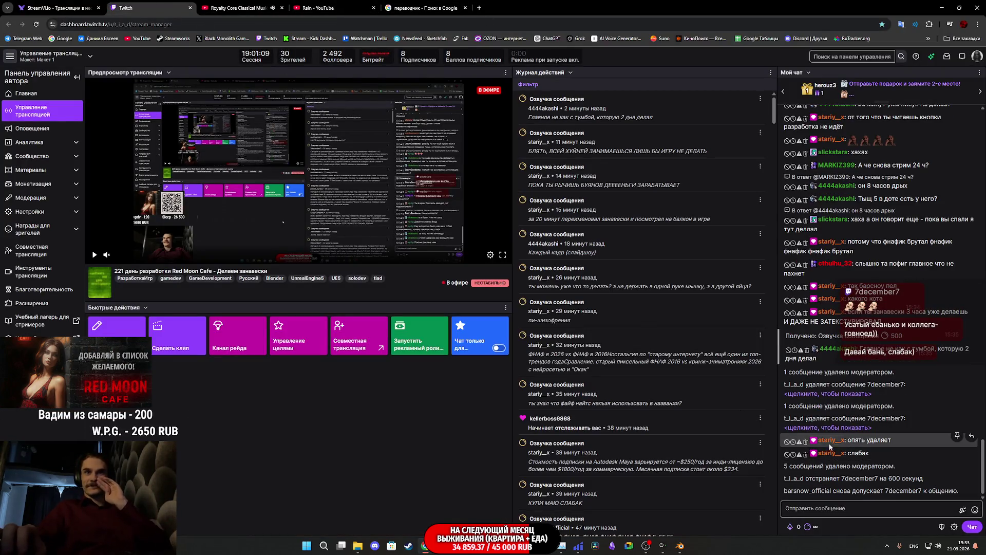
left_click(827, 429)
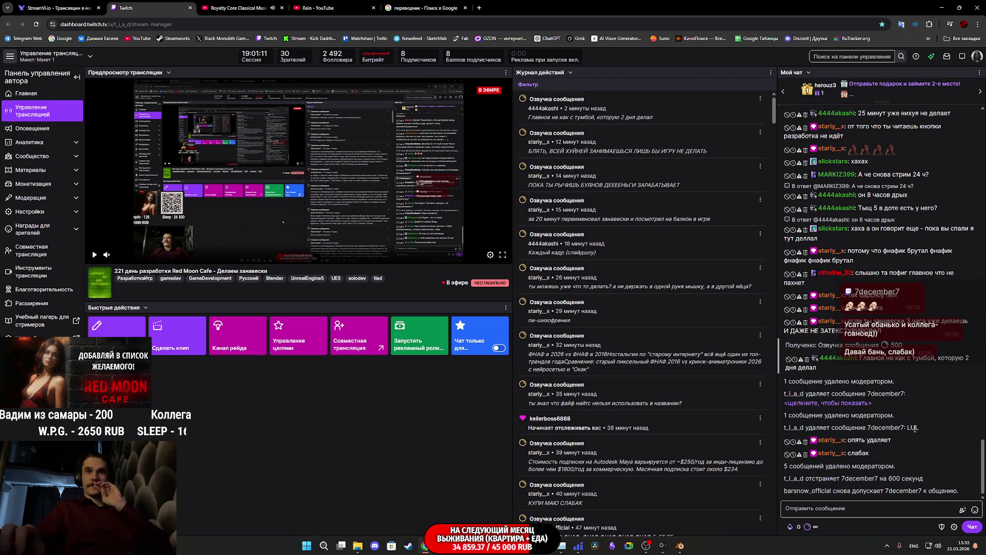
left_click(427, 8)
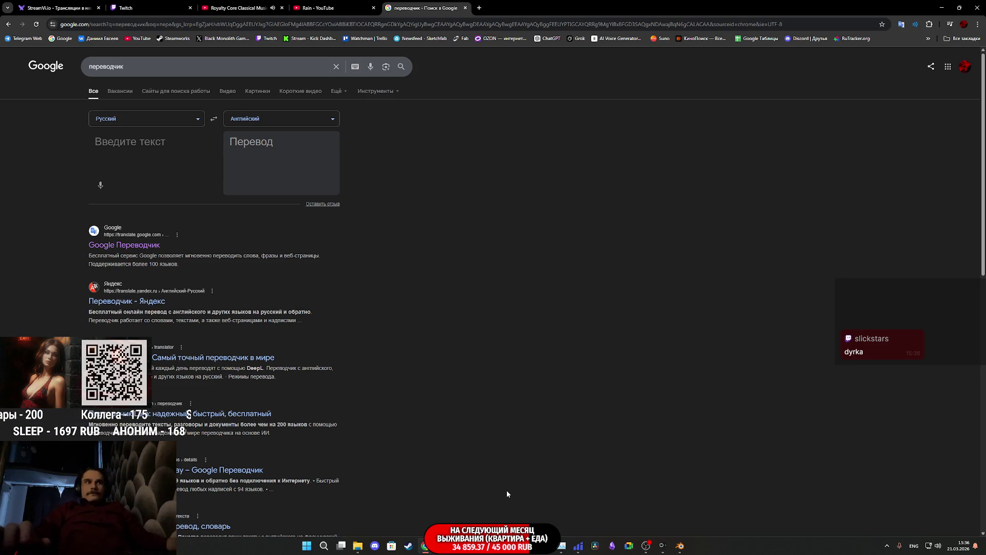
Step: Open the Software and Game Development category directory on Twitch
left_click(147, 7)
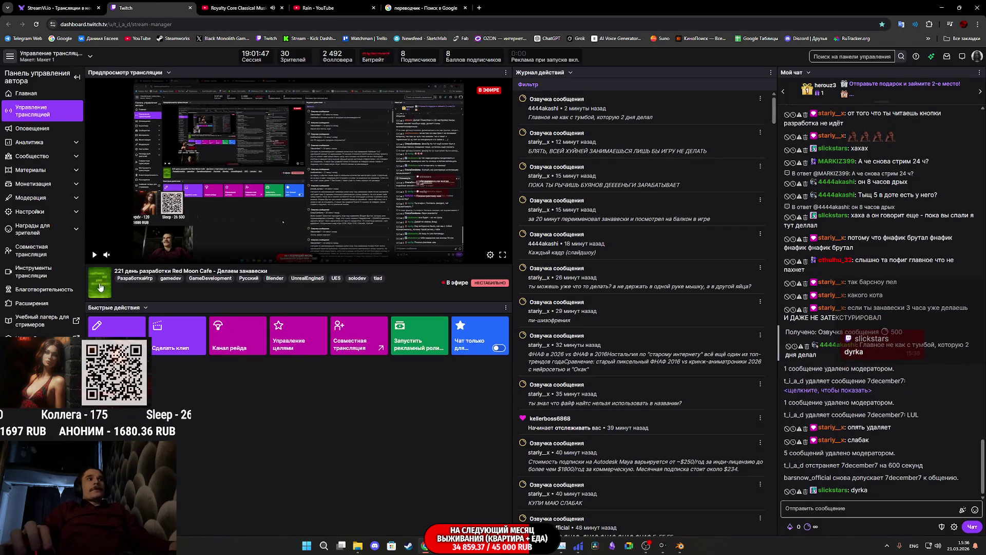
left_click(229, 7)
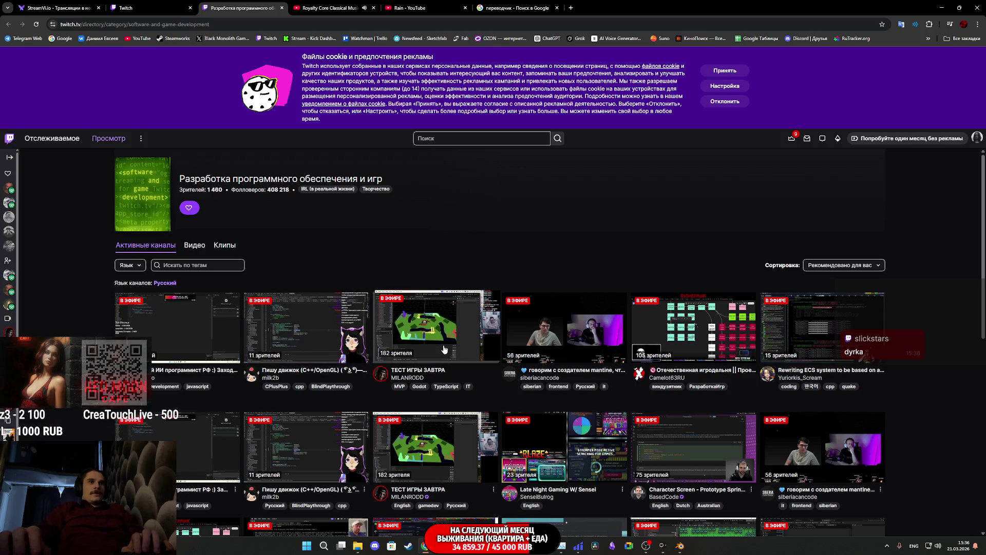
Step: Preview the Godot game stream in a new tab, then close it
middle_click(444, 321)
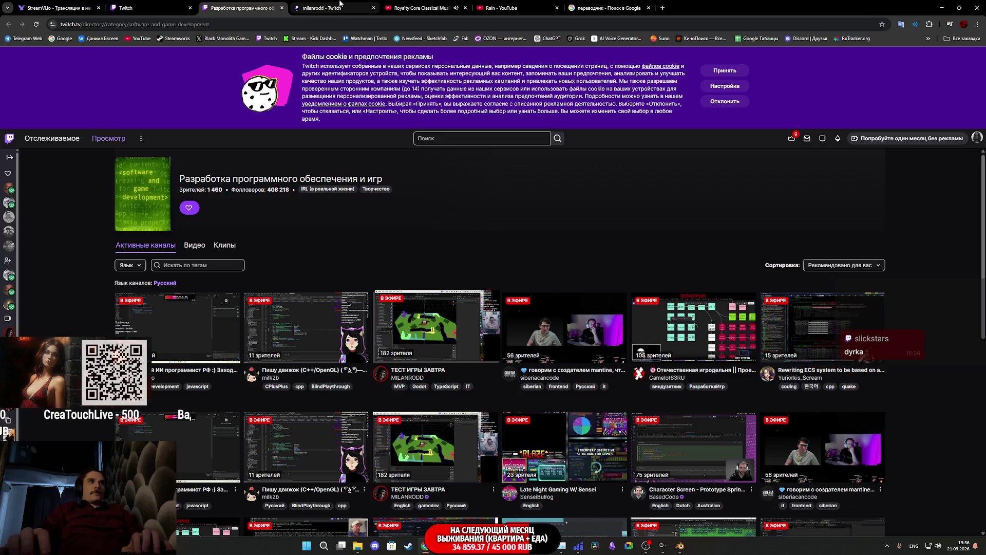
left_click(339, 4)
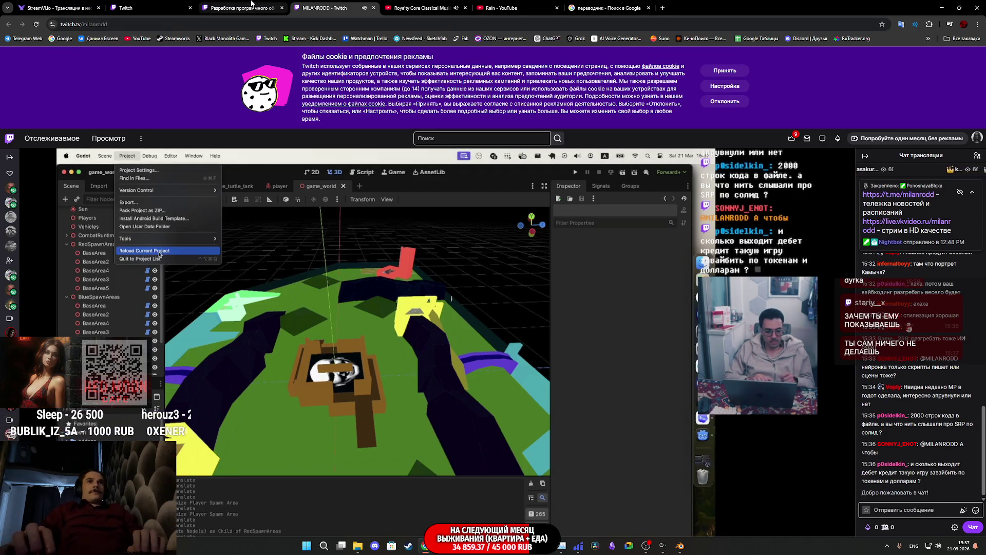
left_click(251, 6)
middle_click(310, 6)
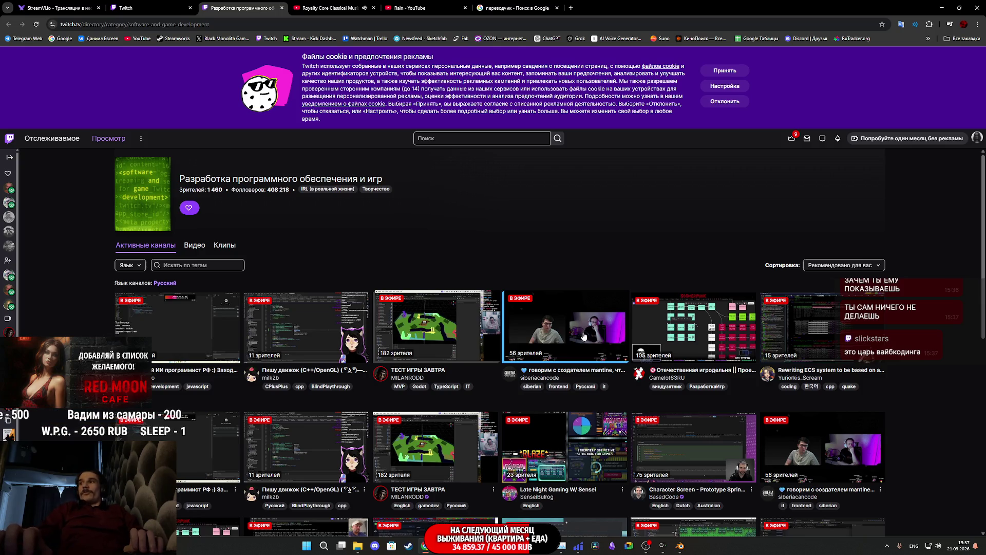
Step: Open the two-webcam talk stream in a new tab and look through it
middle_click(580, 339)
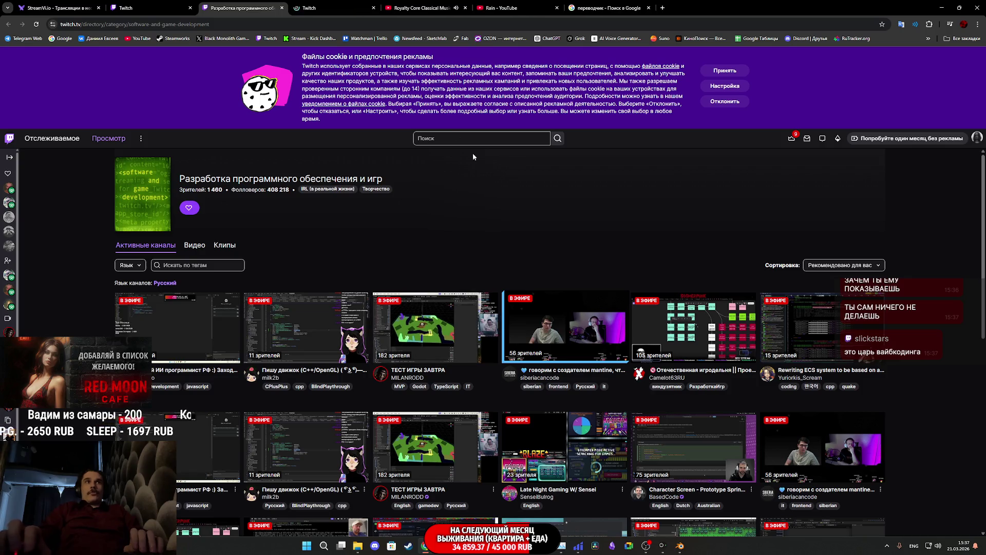
left_click(319, 8)
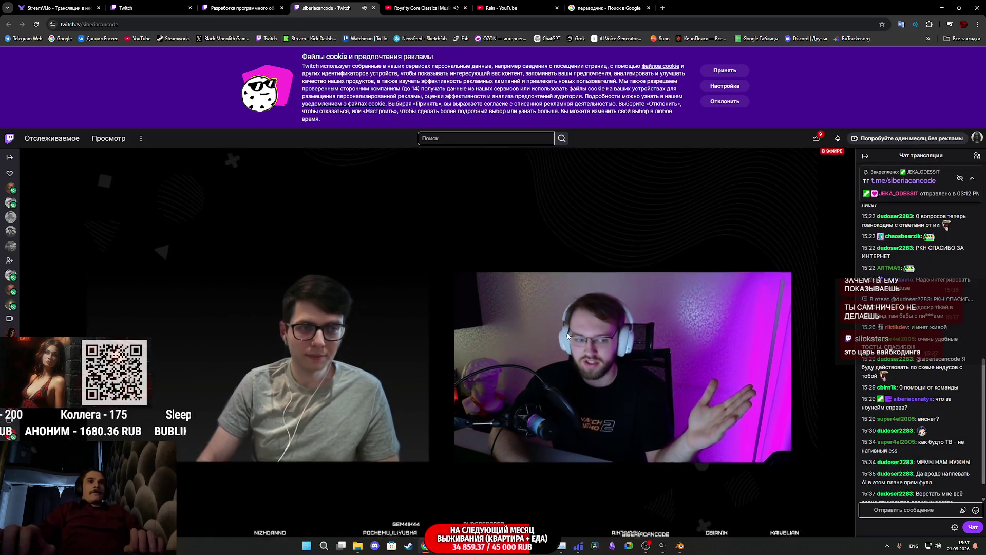
scroll(567, 332, "down", 5)
scroll(564, 323, "up", 2)
scroll(564, 322, "up", 2)
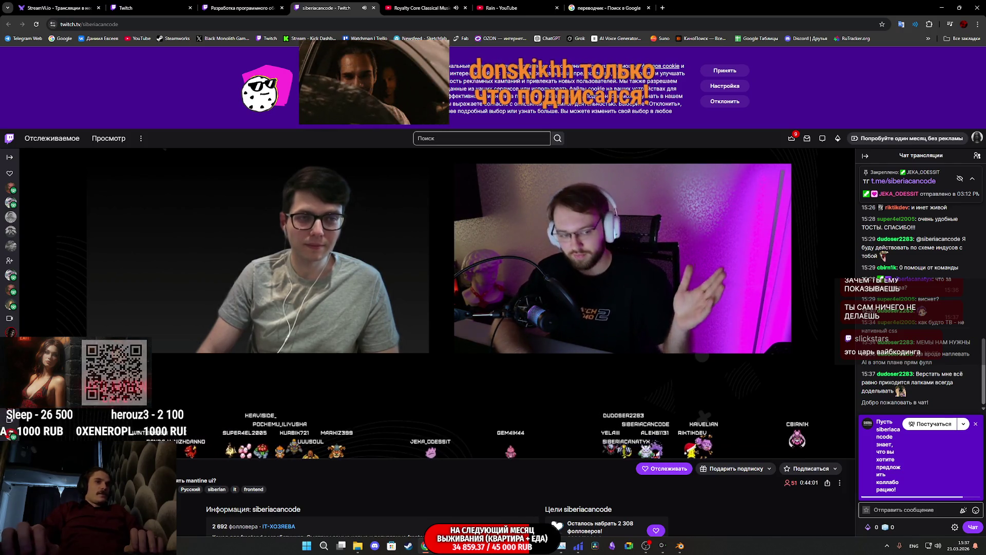
Step: Search Google for the word 'mantine' from the stream title
double_click(194, 480)
right_click(194, 480)
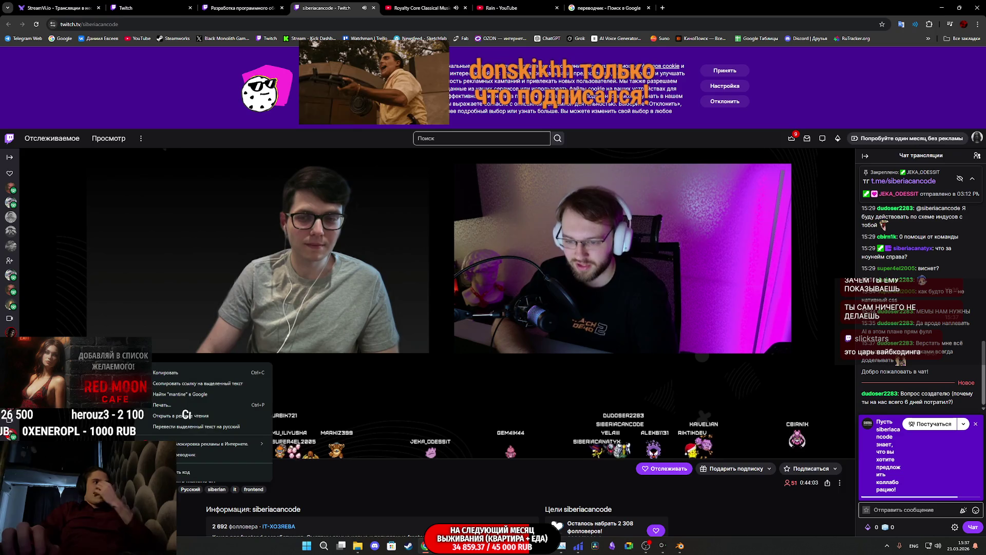
left_click(199, 394)
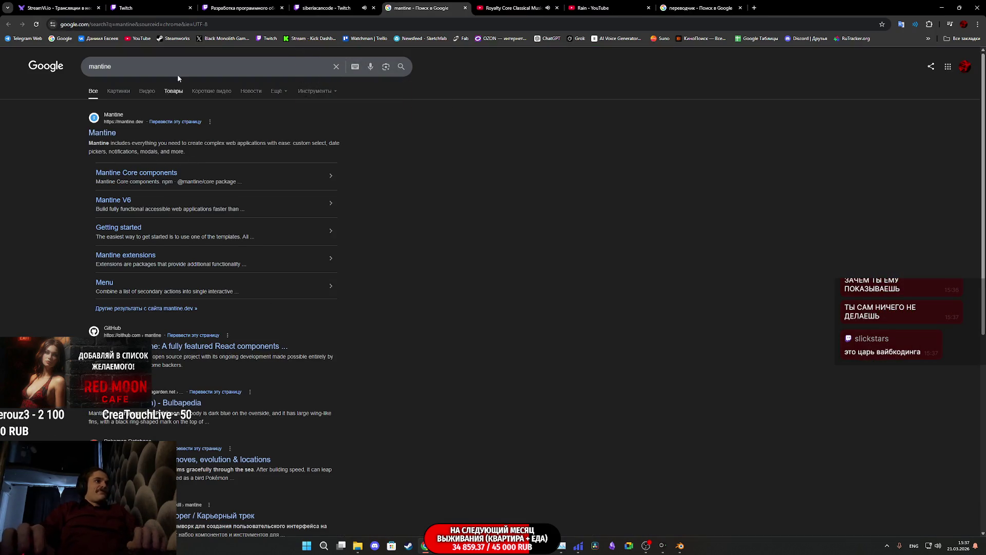
Step: Close the Google 'mantine' results and the two-webcam stream tab
left_click(150, 68)
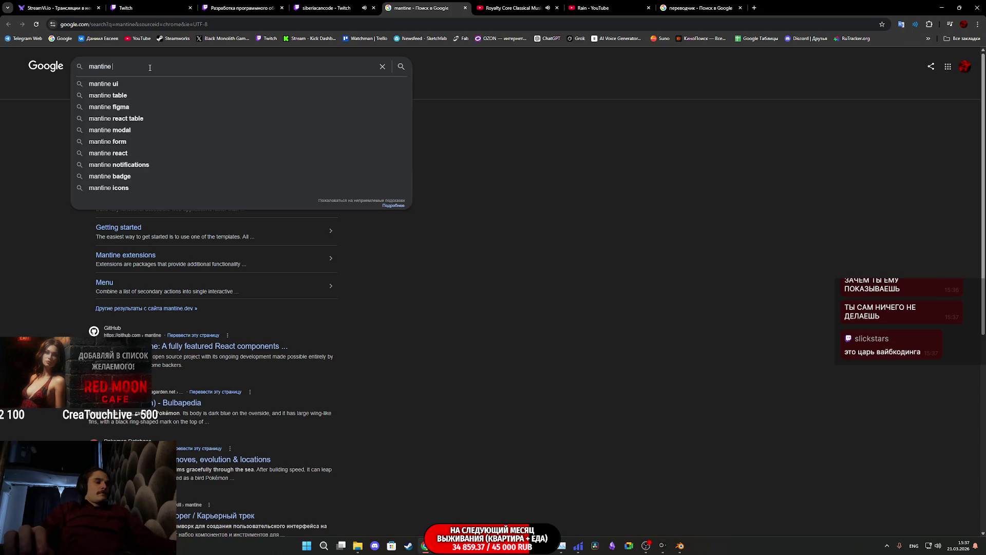
type("gam")
key("ctrl+w")
key("ctrl+w")
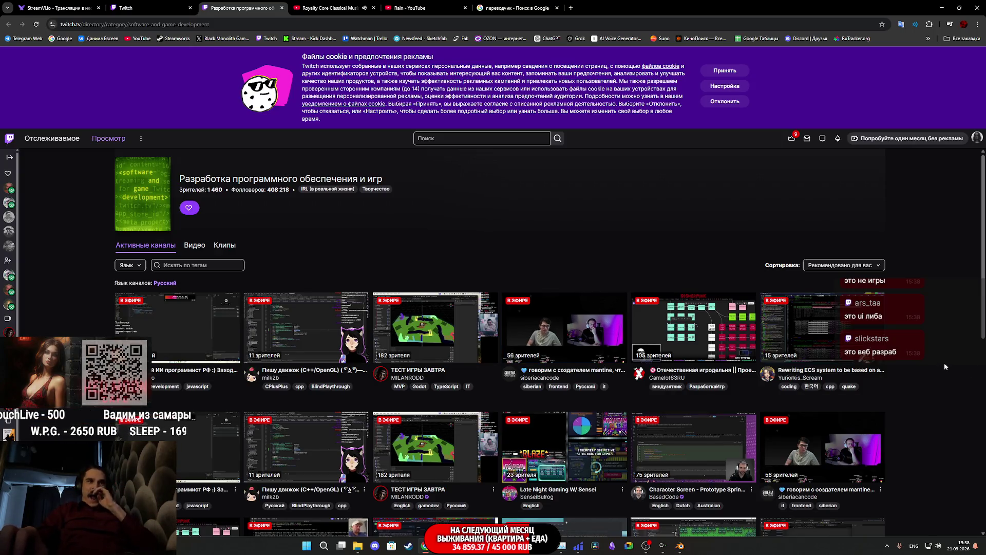
Step: Check the LynchMakesGames Hytale modding stream, close its tab, and switch to the SylarAtomic stream
scroll(944, 363, "down", 5)
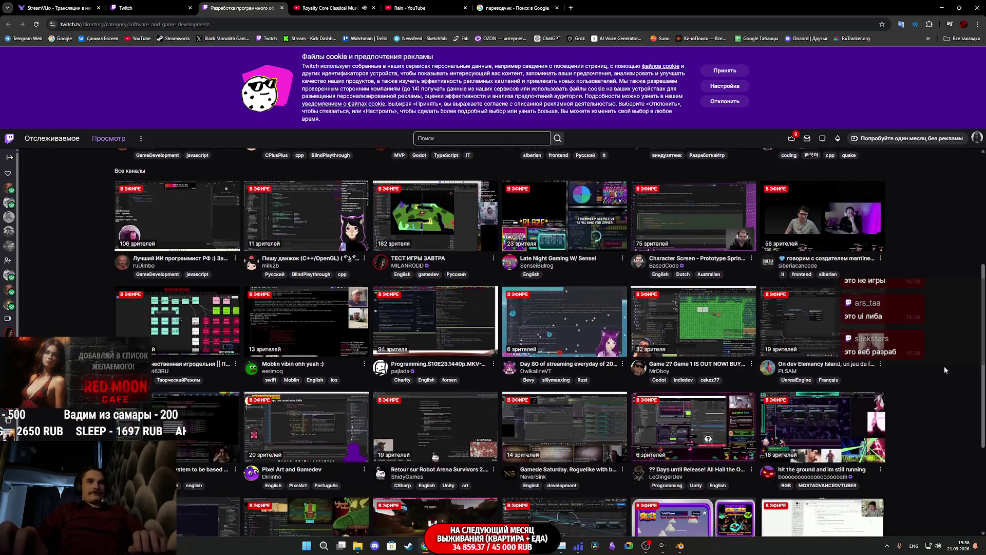
scroll(945, 366, "down", 3)
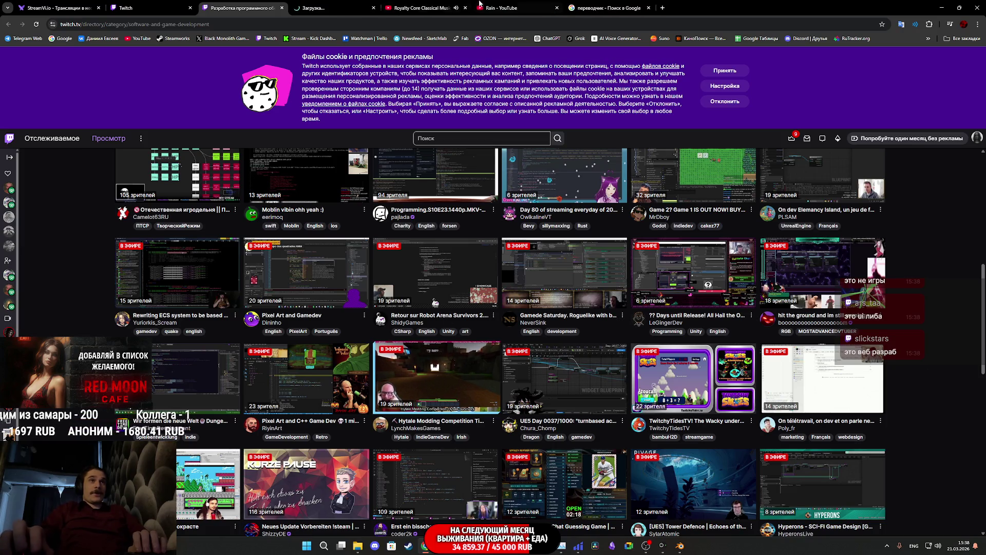
left_click(311, 8)
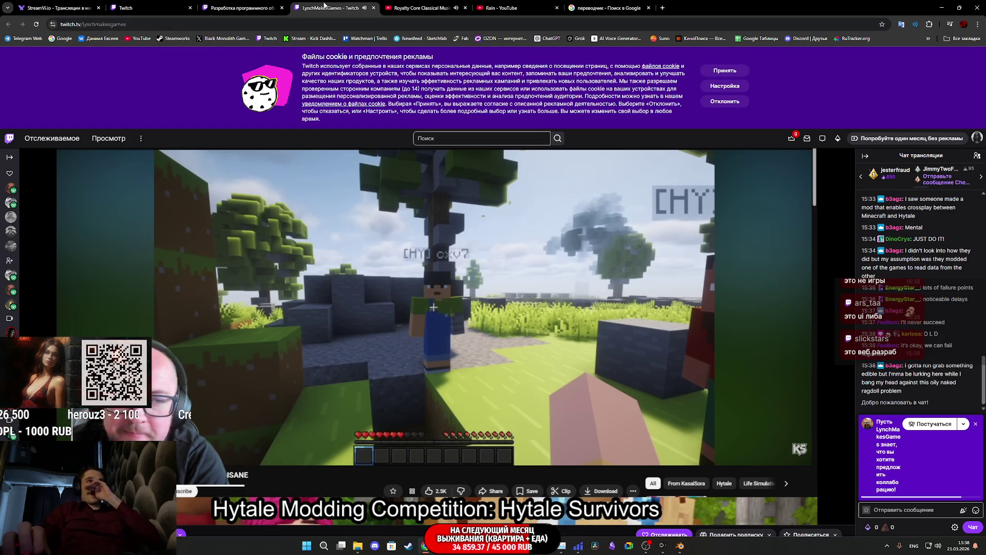
middle_click(324, 5)
scroll(699, 296, "down", 3)
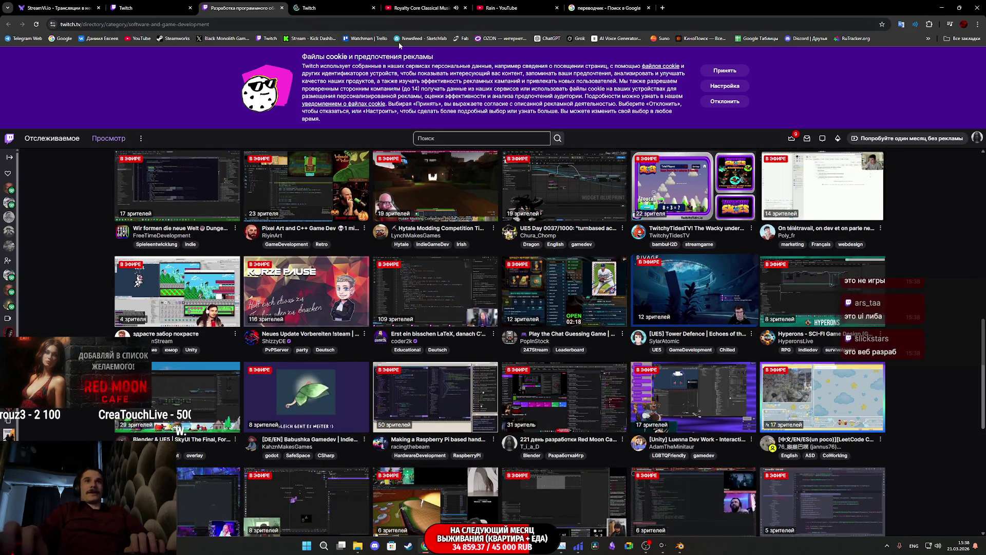
left_click(334, 8)
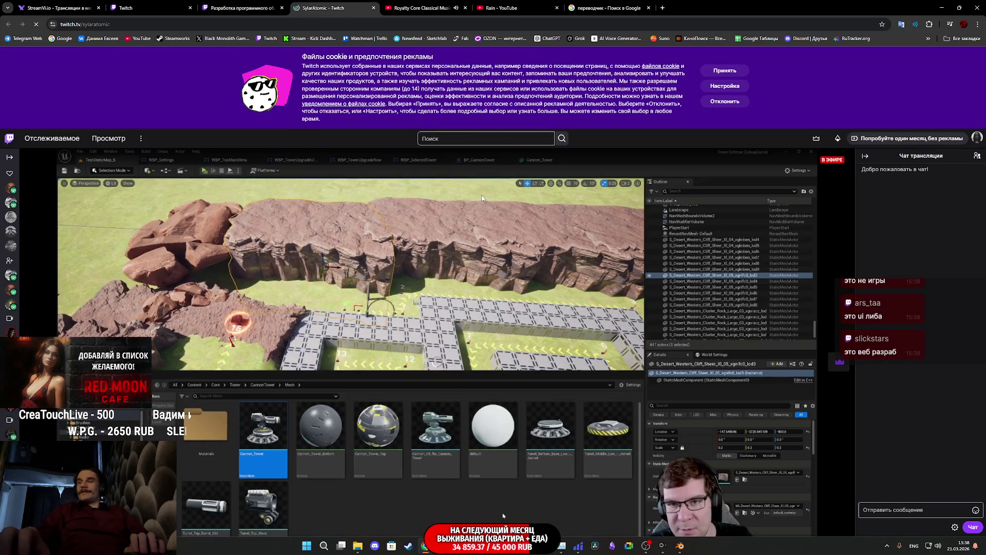
Step: Browse the SylarAtomic Unreal Engine tower-defence stream page, then close its tab
scroll(482, 216, "down", 5)
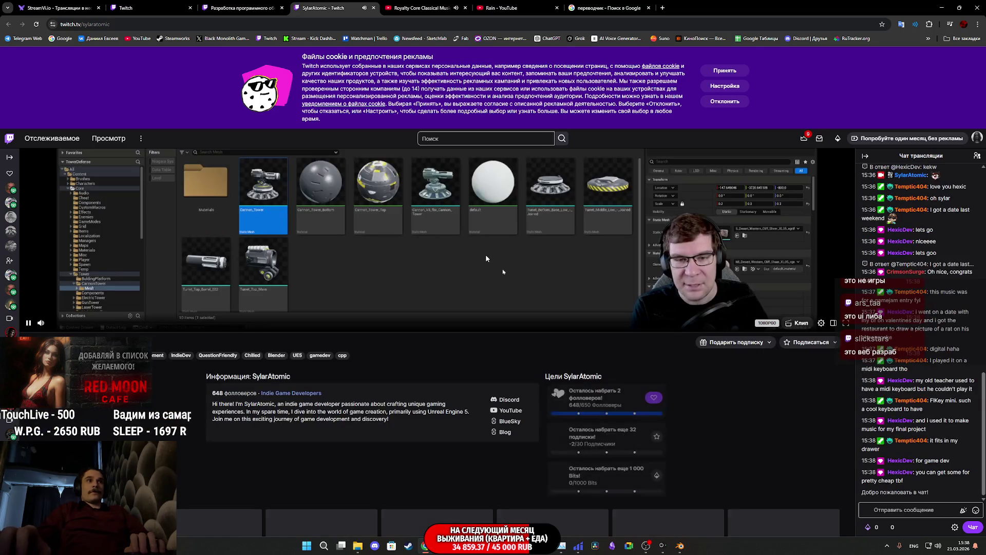
scroll(716, 423, "up", 4)
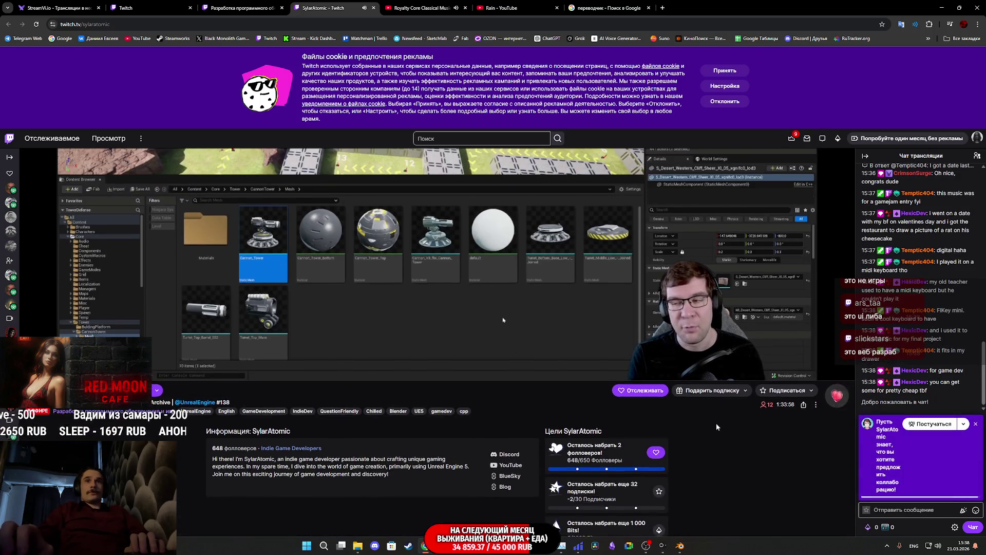
scroll(717, 426, "up", 1)
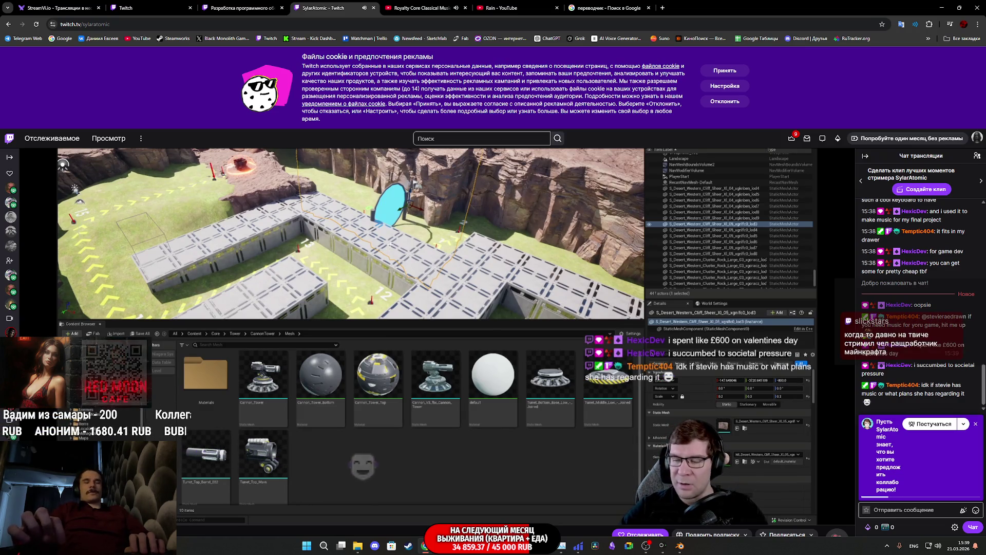
mouse_move(600, 402)
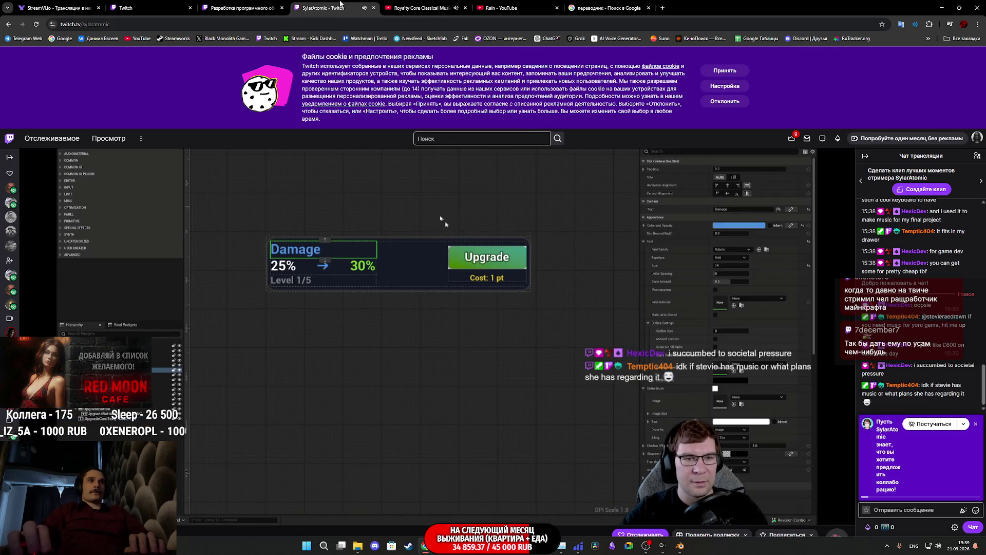
middle_click(340, 5)
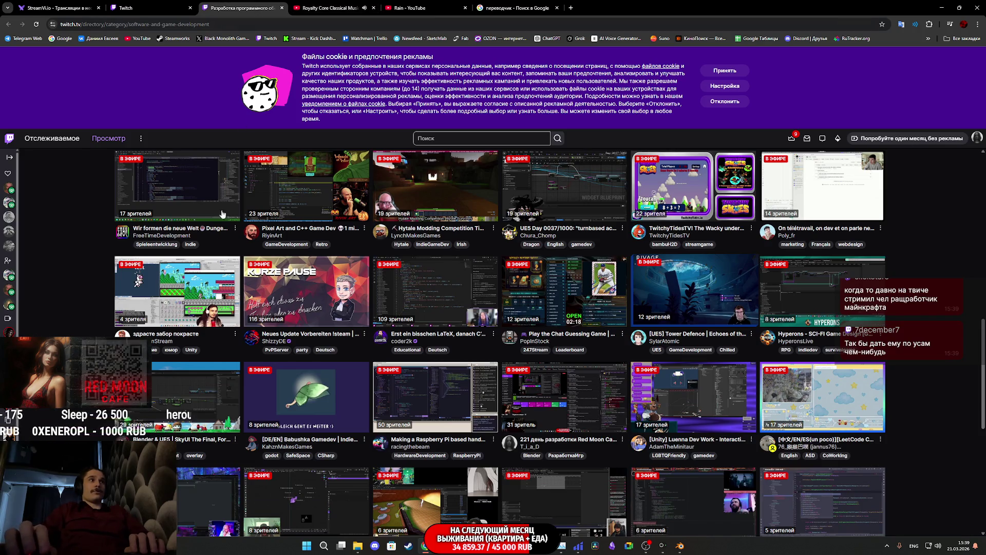
Step: Open the PeregonStream C# coding stream in a new tab and browse it
middle_click(190, 284)
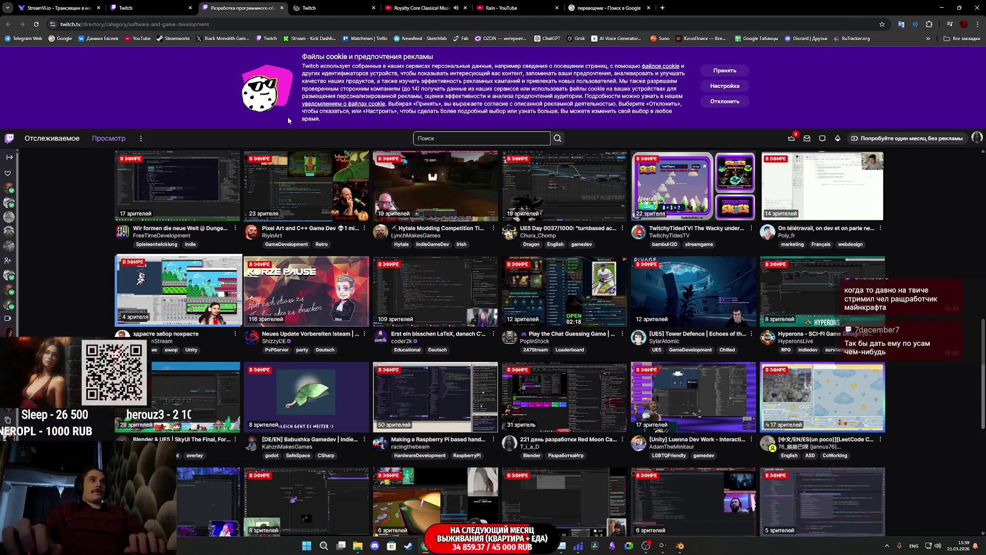
left_click(326, 6)
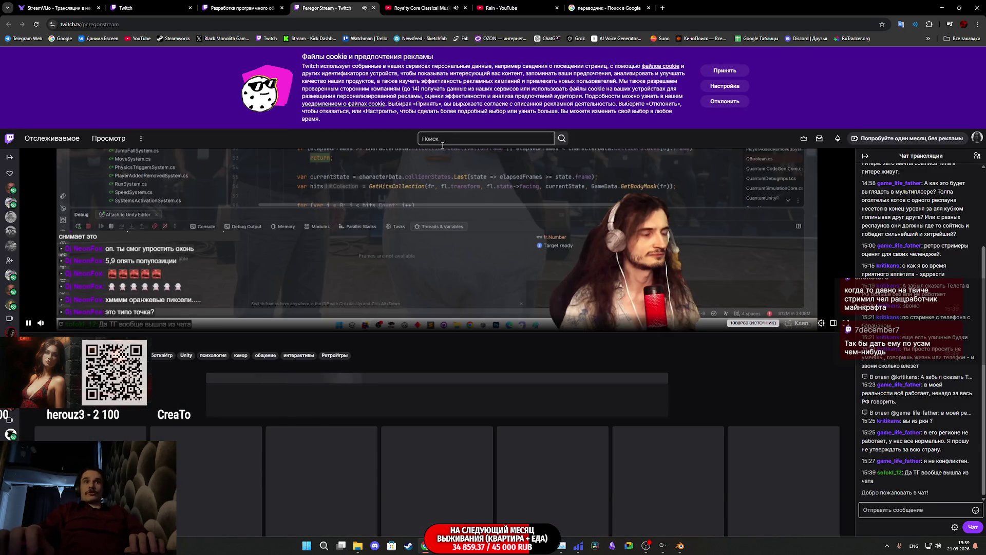
scroll(445, 193, "up", 2)
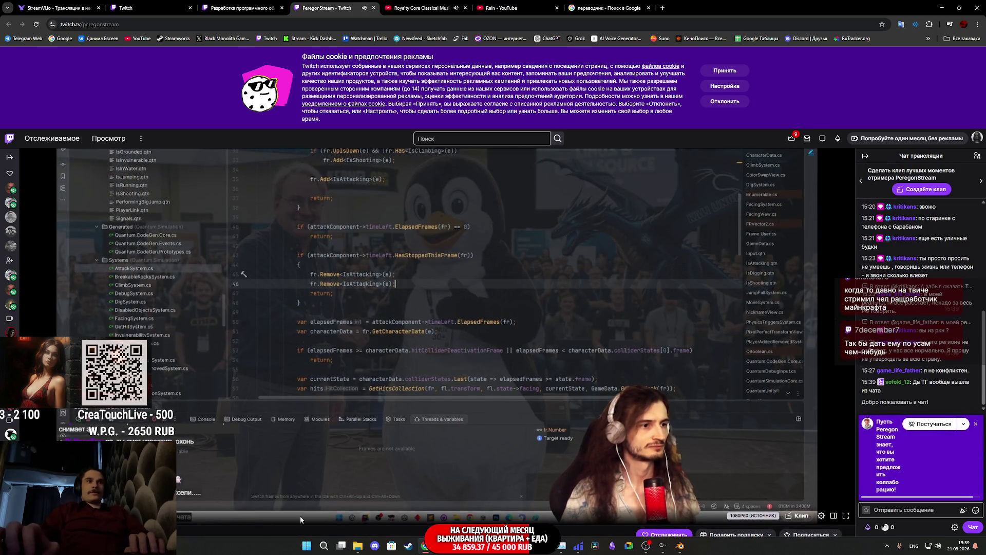
scroll(440, 371, "down", 1)
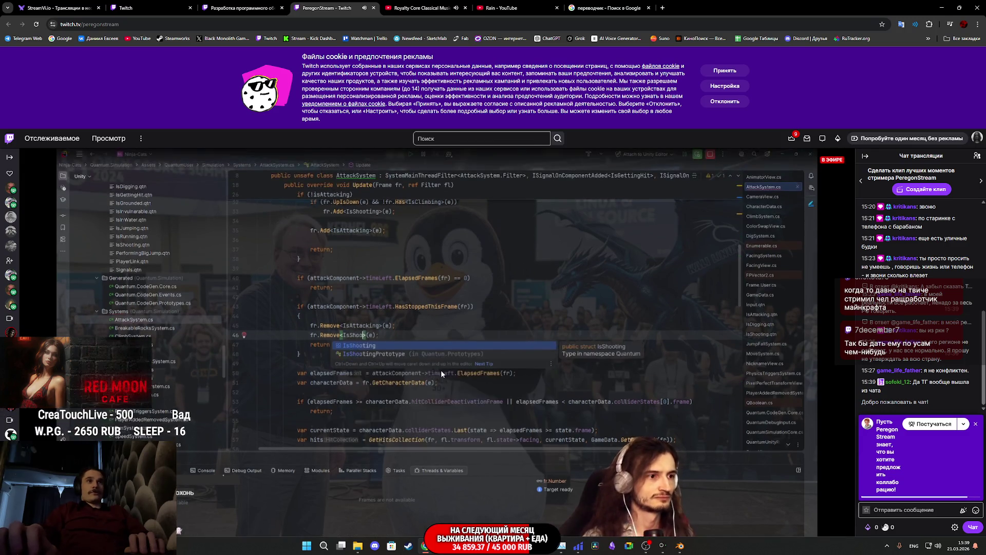
scroll(443, 373, "up", 2)
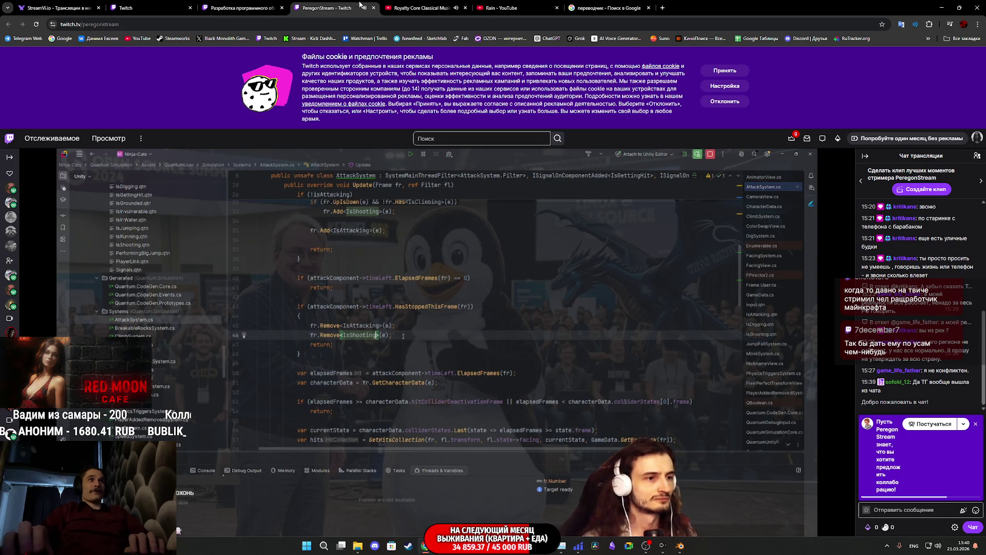
Step: Close the C# stream and category tabs and return to the stream manager dashboard
left_click(268, 3)
left_click(373, 8)
left_click(281, 8)
left_click(149, 8)
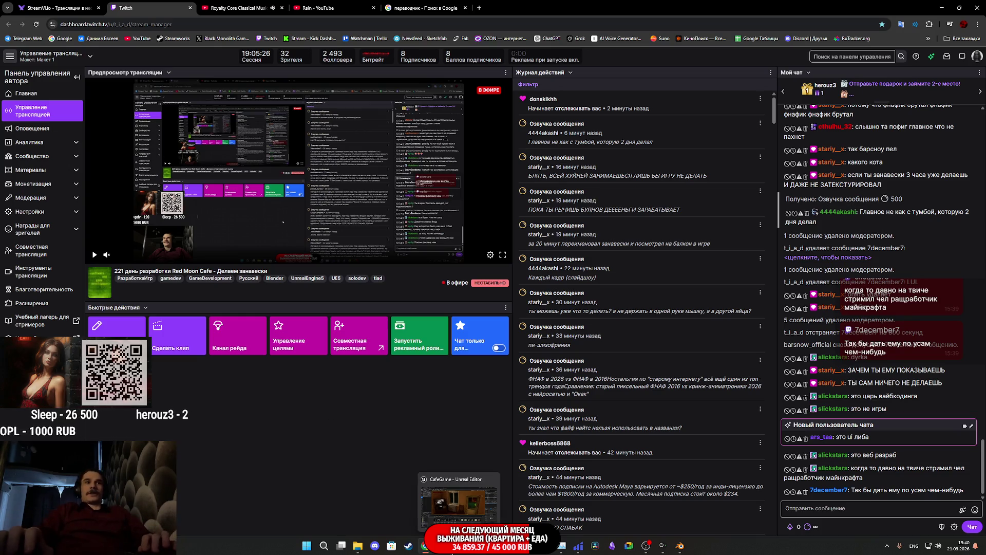
Step: Switch to the Unreal Editor, fly into the neighbouring room, and frame the MainR mesh
key("alt+Tab")
mouse_move(538, 233)
right_mouse_down()
mouse_move(197, 226)
mouse_move(107, 267)
mouse_move(229, 238)
mouse_move(155, 241)
mouse_move(164, 241)
right_mouse_up()
key("f")
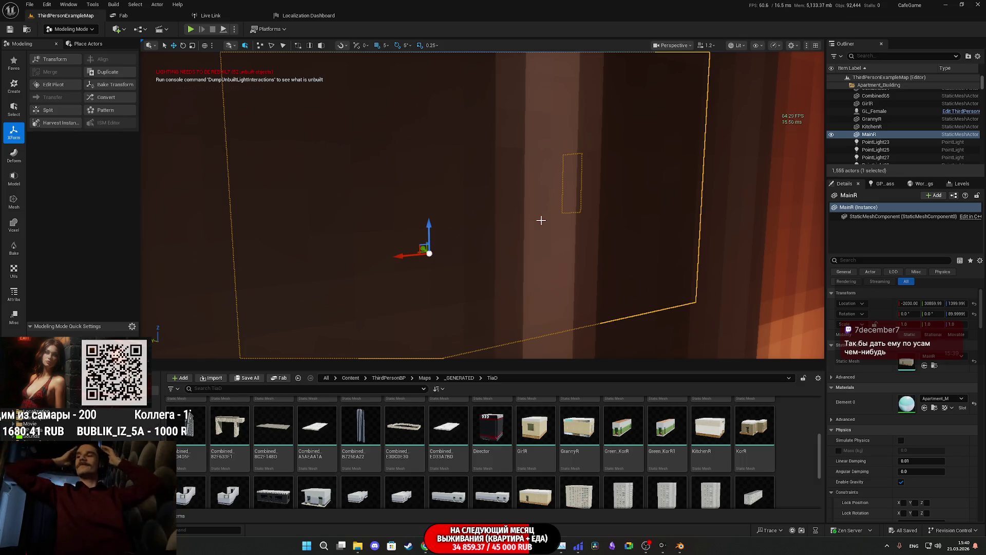
Step: Fly the Unreal camera into the green room, then time out a chatter on the stream dashboard
right_click_drag(543, 219, 553, 224)
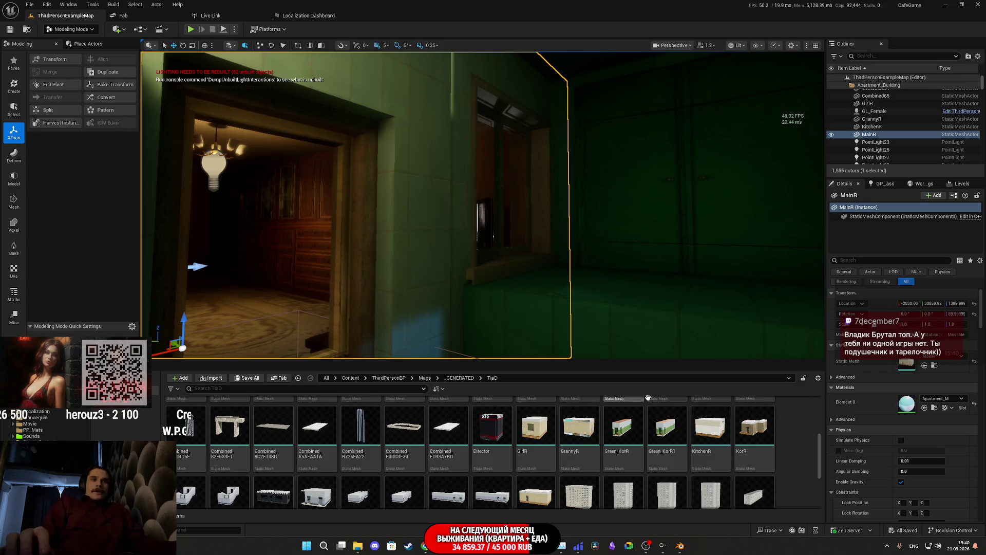
key("alt+Tab")
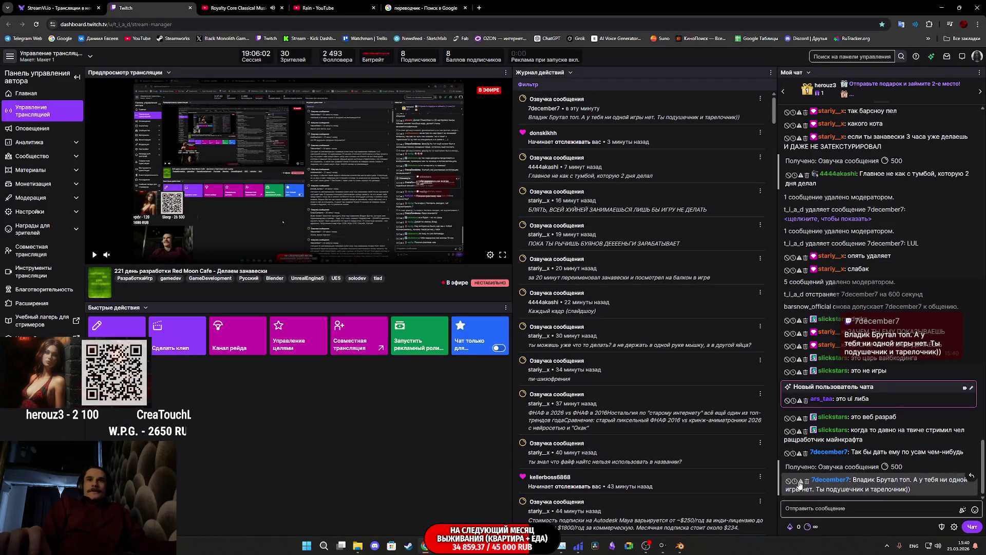
left_click(796, 482)
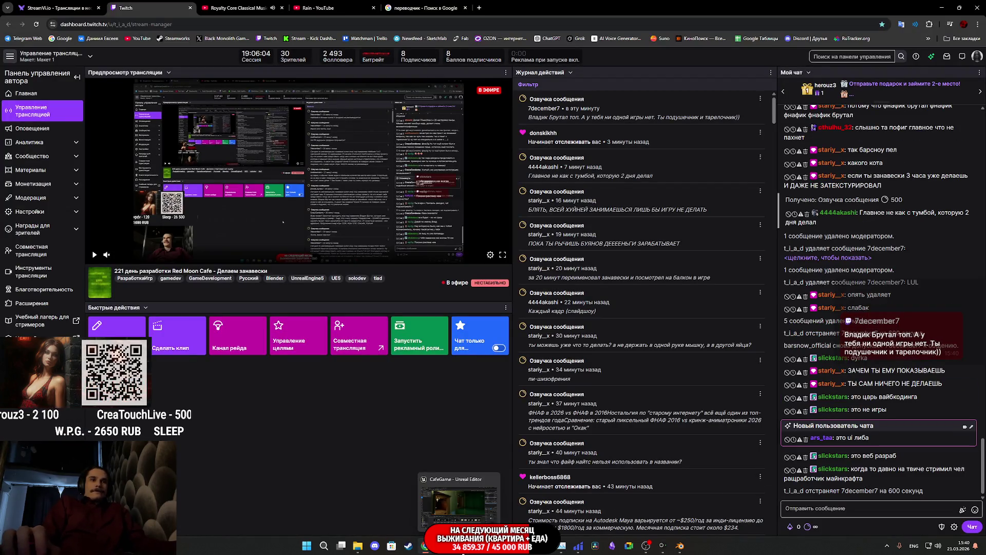
key("alt+Tab")
Step: Fly into the bedroom, look toward the bulb and window, then return to the Blender curtain file
key("w")
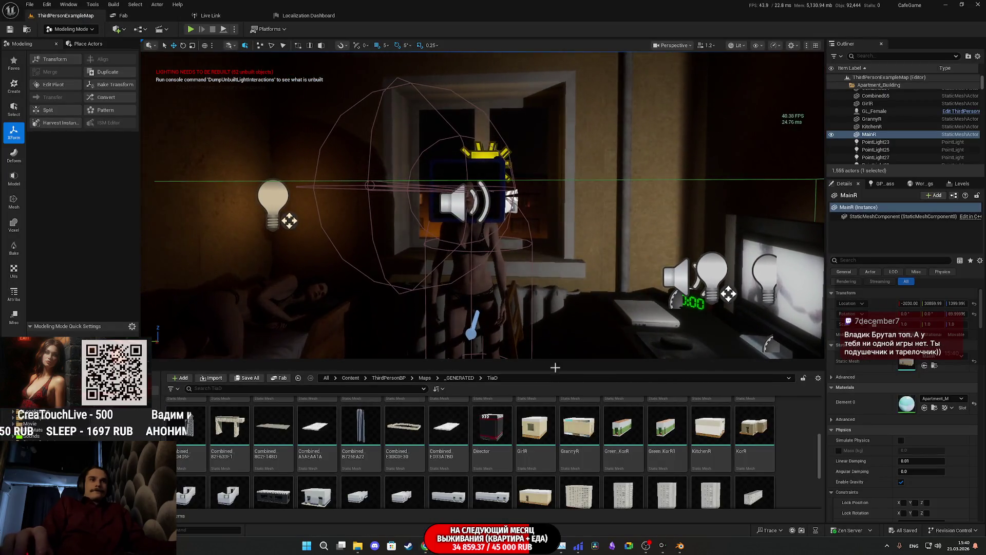
mouse_move(681, 546)
left_click(681, 506)
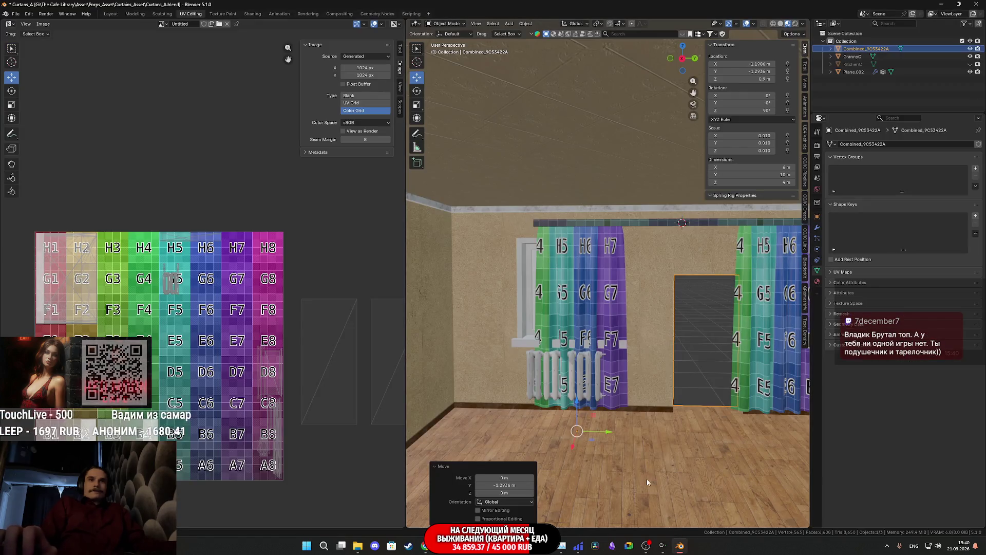
left_click(424, 547)
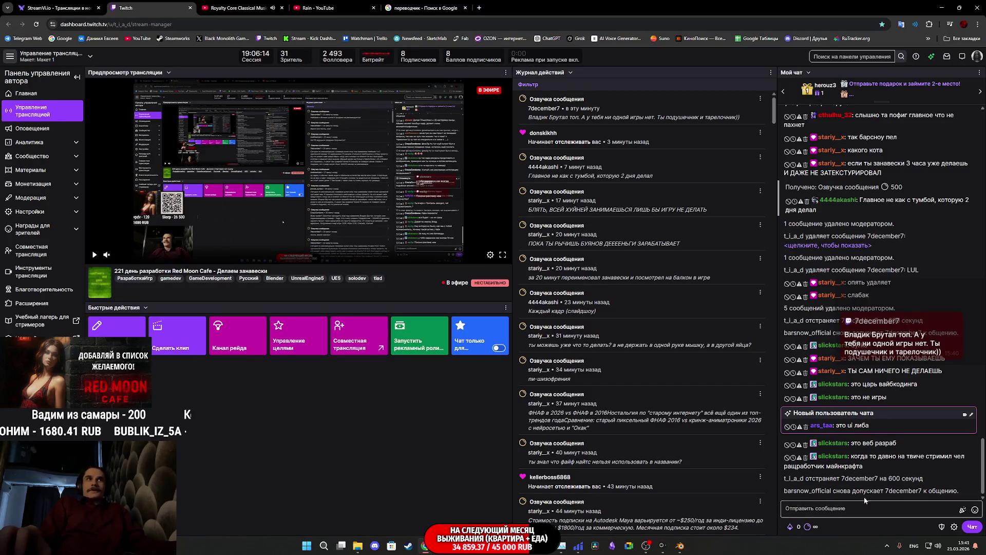
left_click(459, 546)
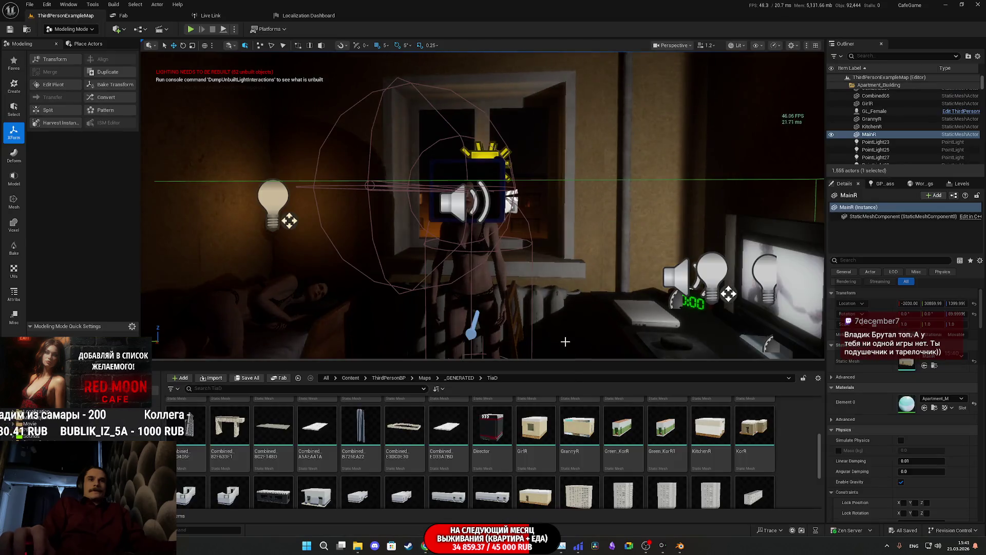
mouse_move(593, 288)
right_mouse_down()
mouse_move(565, 298)
mouse_move(593, 288)
right_mouse_up()
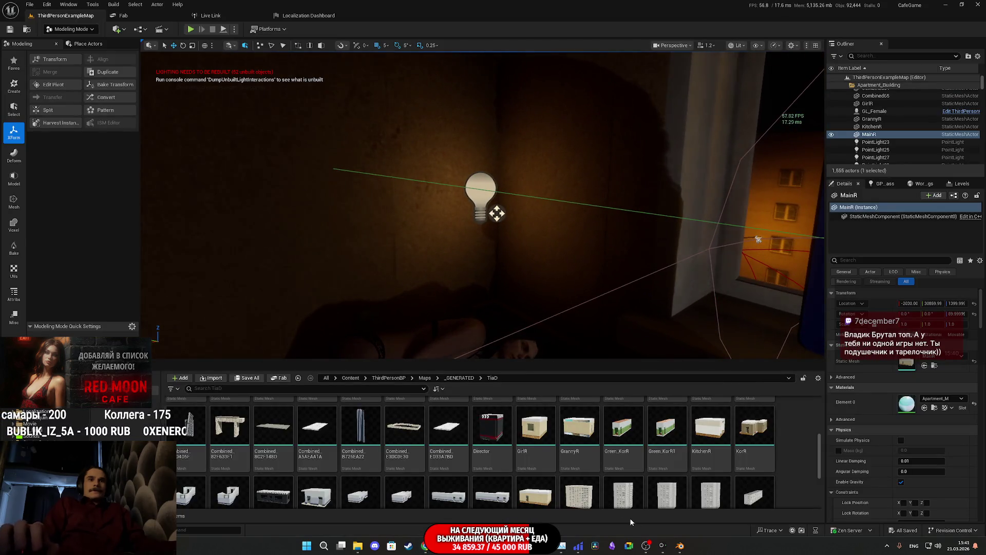
scroll(592, 288, "down", 5)
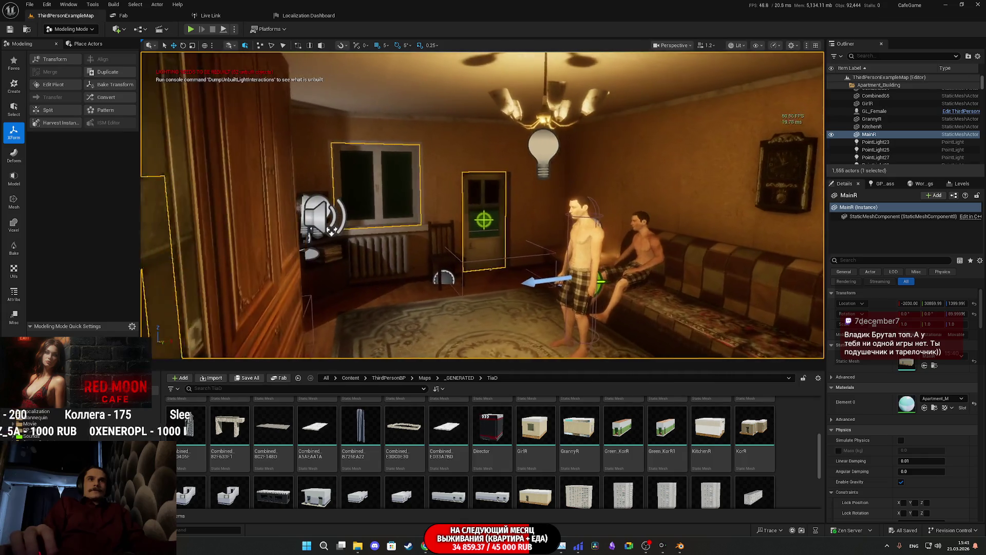
left_click(680, 545)
scroll(587, 345, "up", 4)
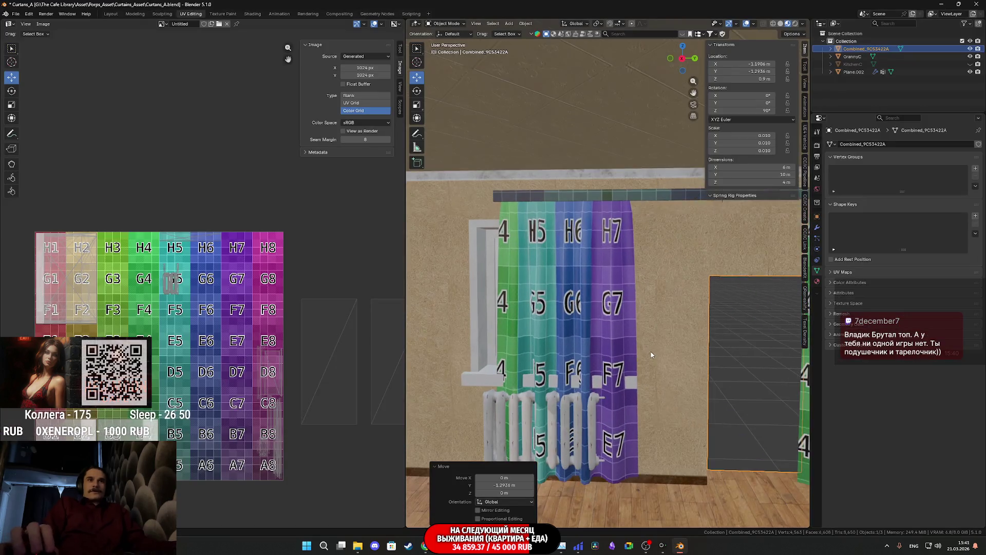
Step: Duplicate the GrannyC curtain in place and hide the original
left_click(560, 307)
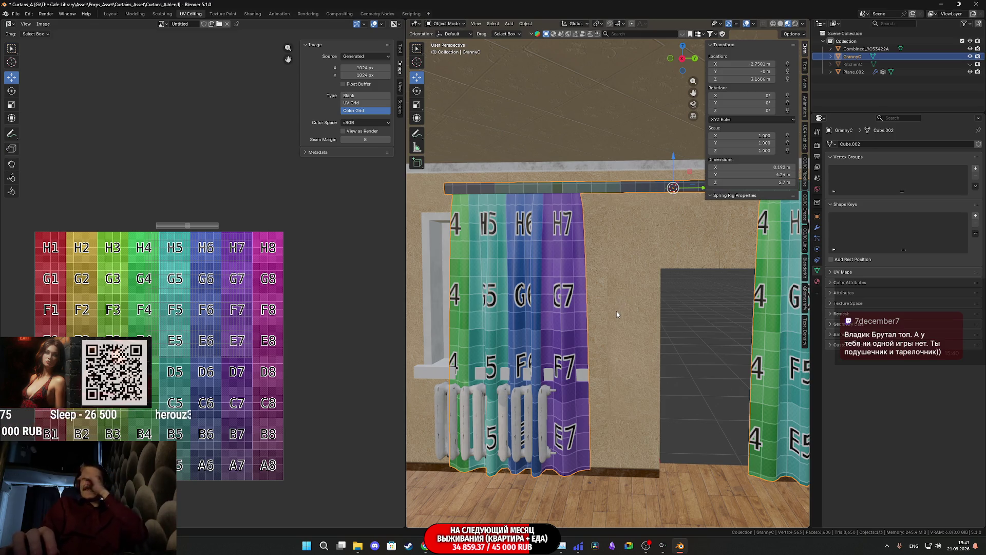
scroll(601, 298, "down", 4)
mouse_move(601, 298)
middle_mouse_down()
mouse_move(667, 298)
mouse_move(677, 312)
middle_mouse_up()
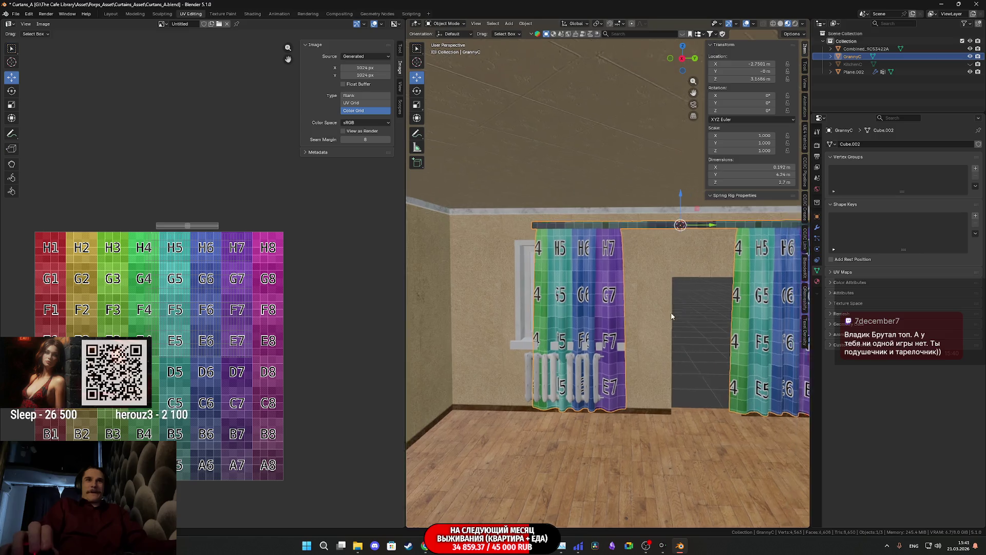
scroll(609, 306, "up", 3)
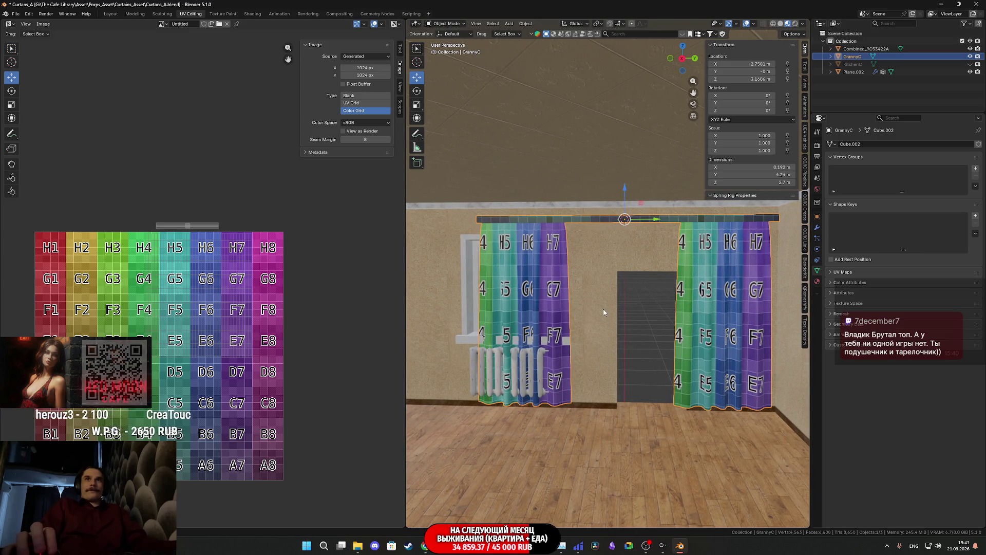
key("shift+d")
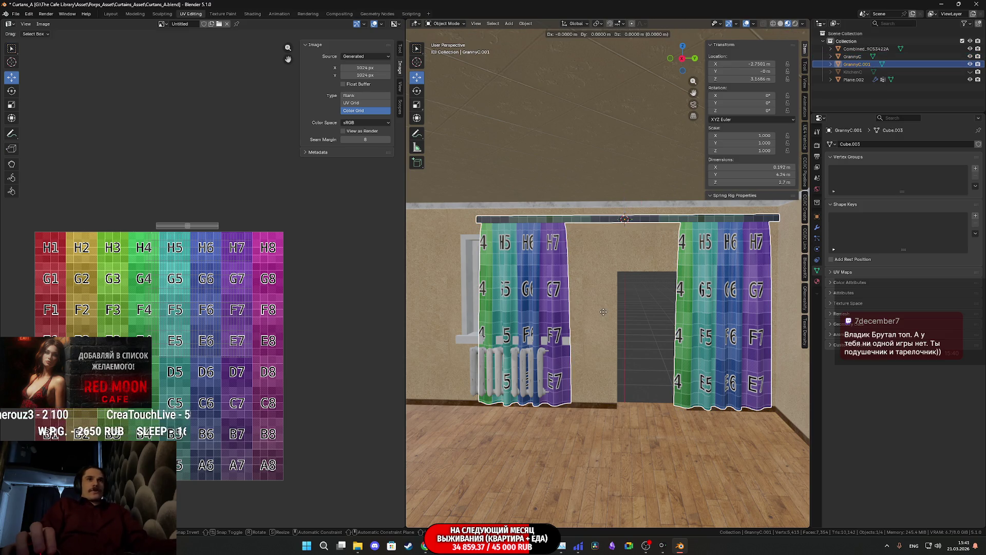
key("Escape")
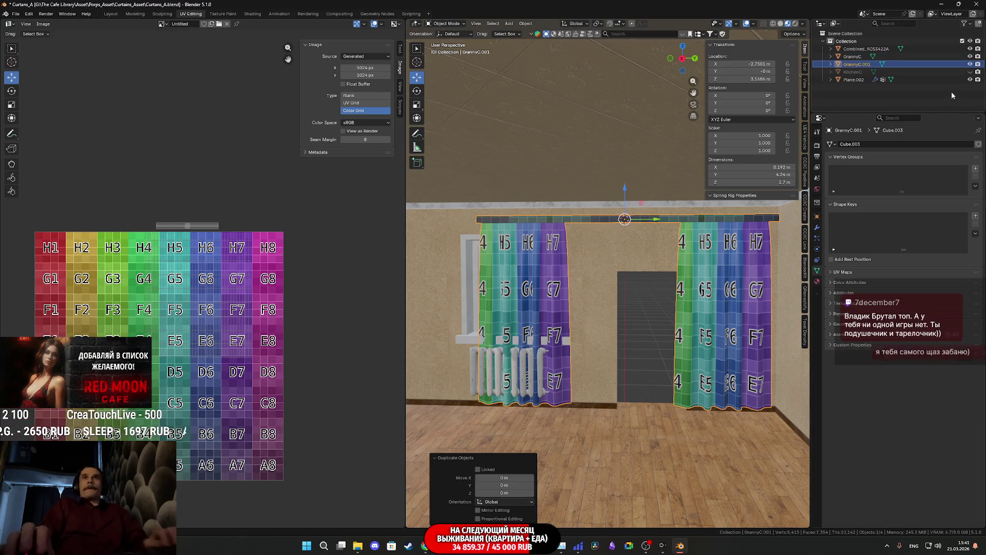
left_click(970, 56)
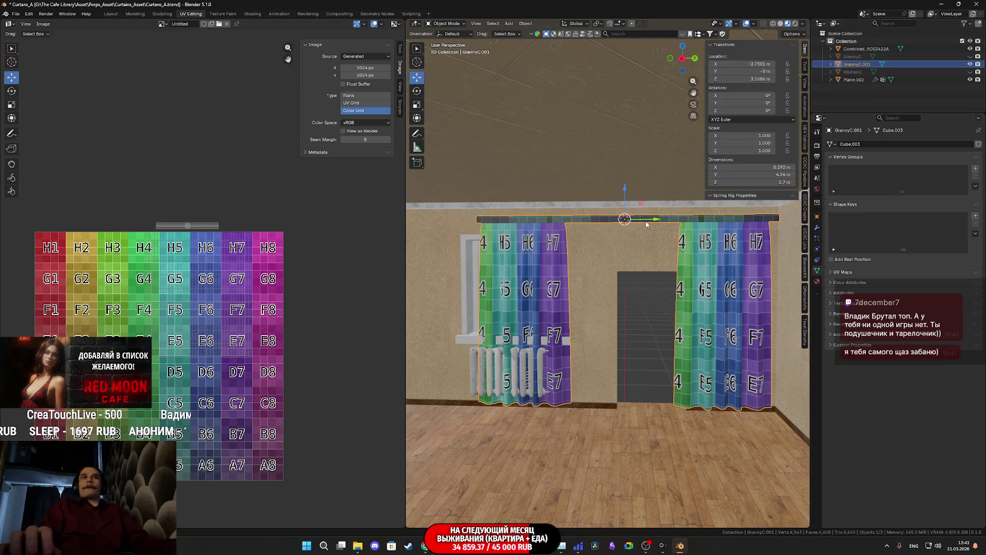
Step: In Edit Mode, select the left curtain panel with L and delete its faces
key("Tab")
key("l")
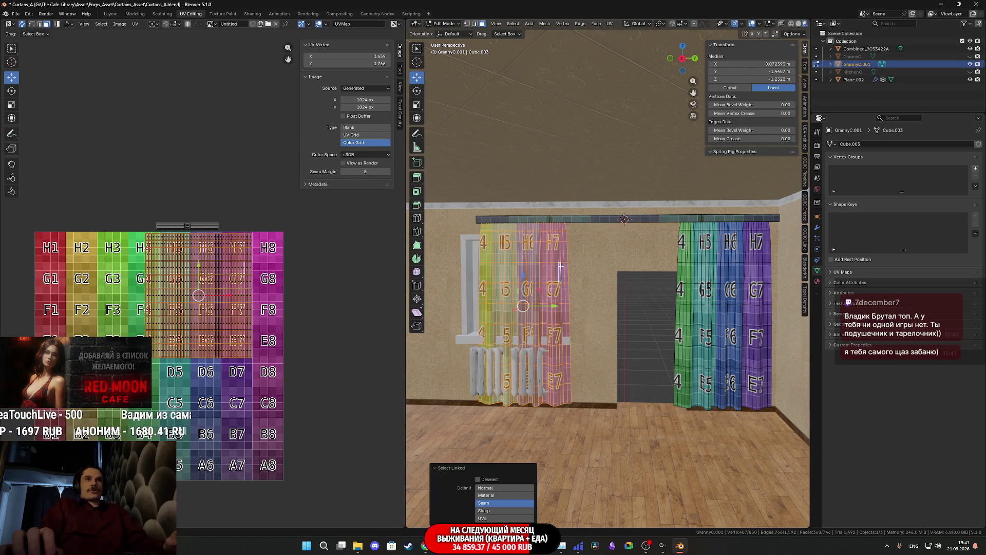
key("x")
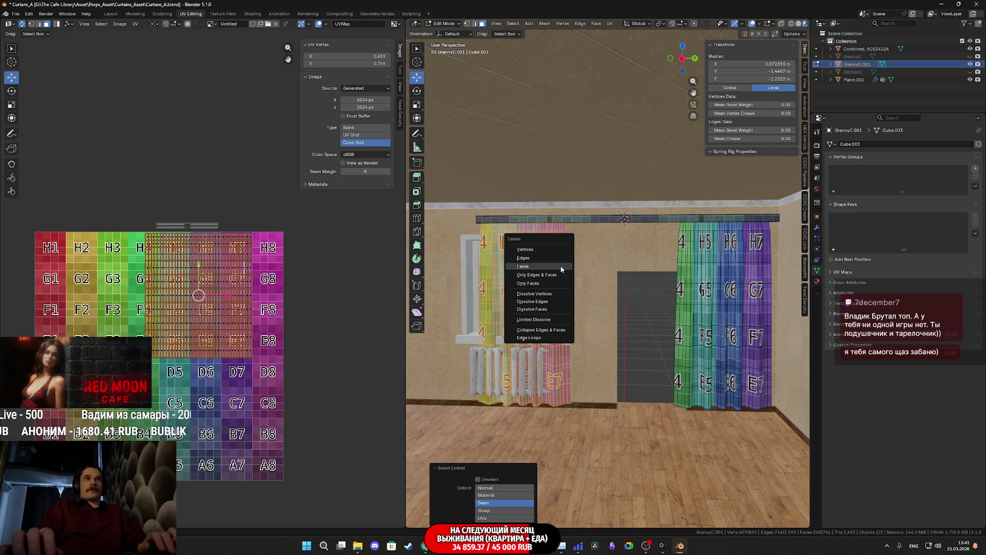
left_click(561, 267)
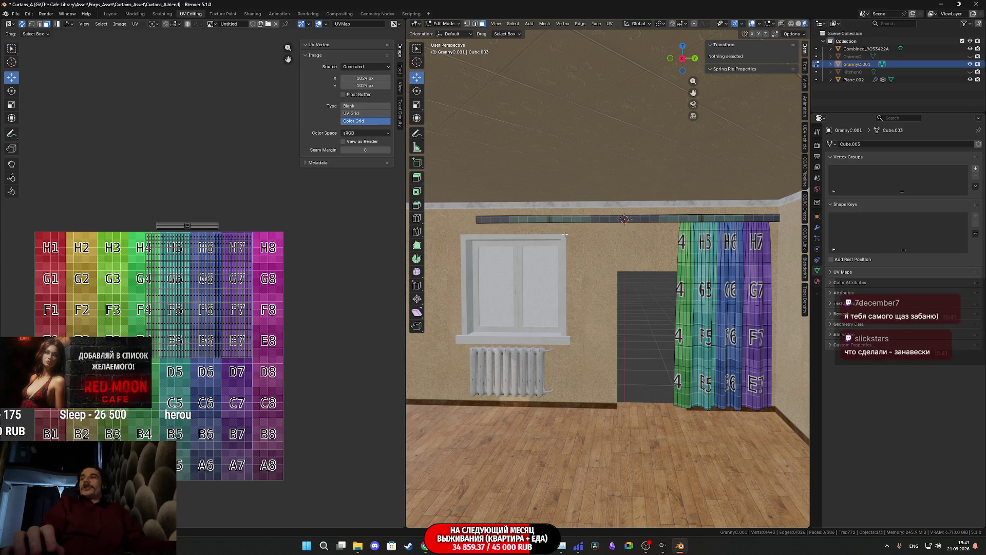
Step: Select the right curtain panel with Ctrl+L and delete its faces
left_click(730, 251)
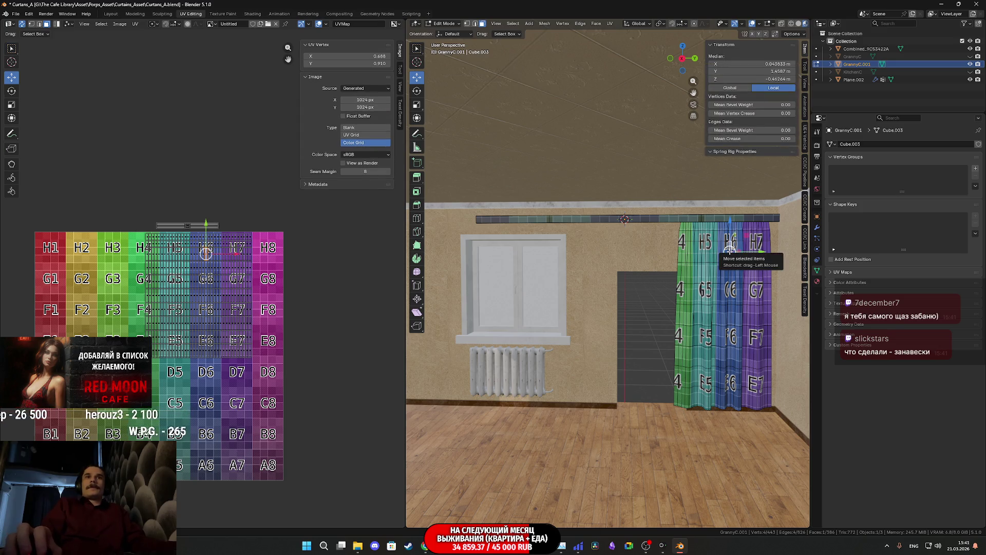
key("ctrl+l")
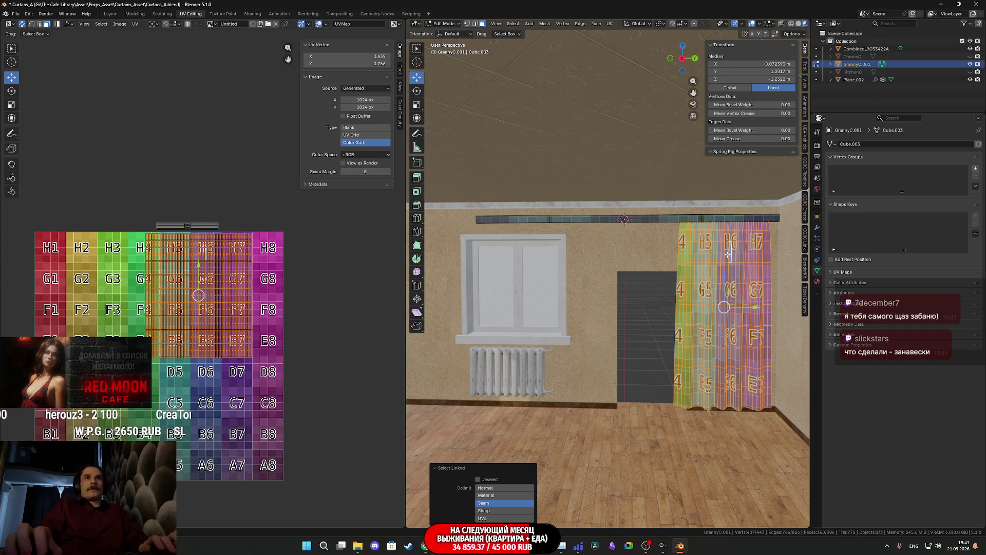
key("x")
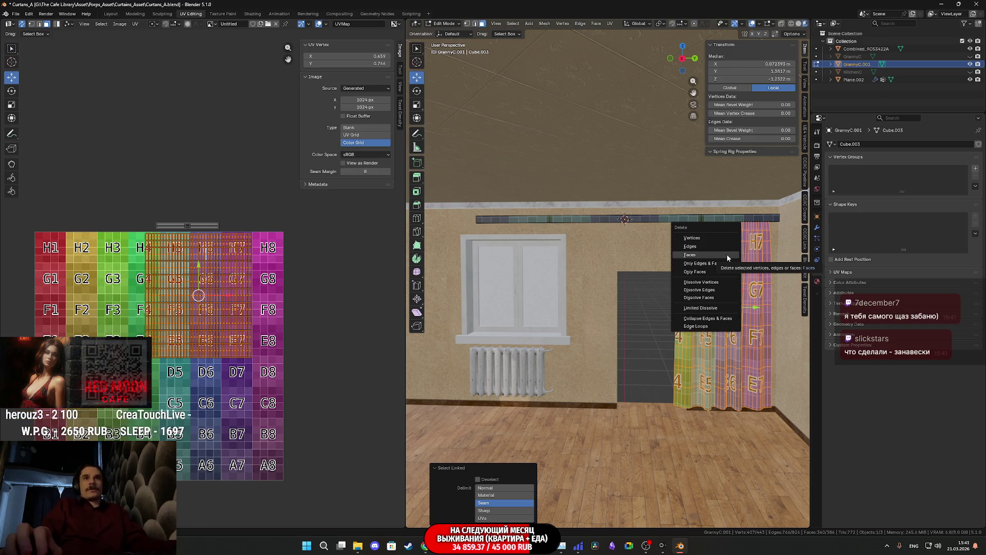
key("Escape")
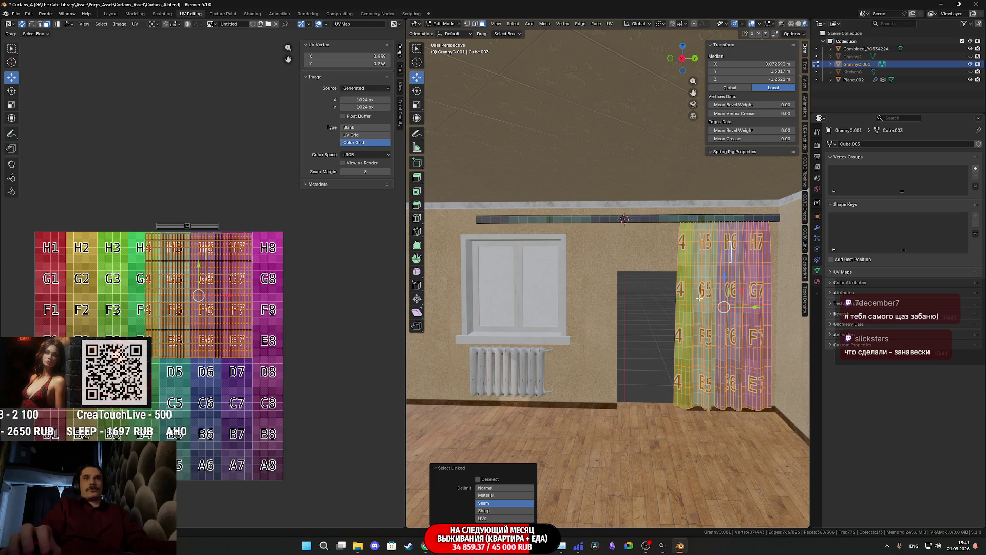
middle_click_drag(618, 241, 560, 244, "shift")
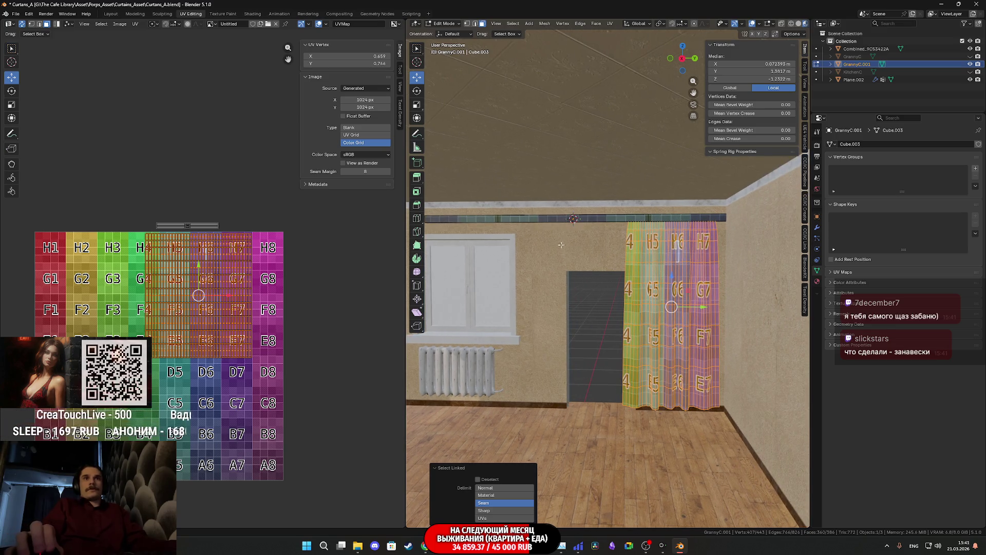
key("x")
left_click(632, 300)
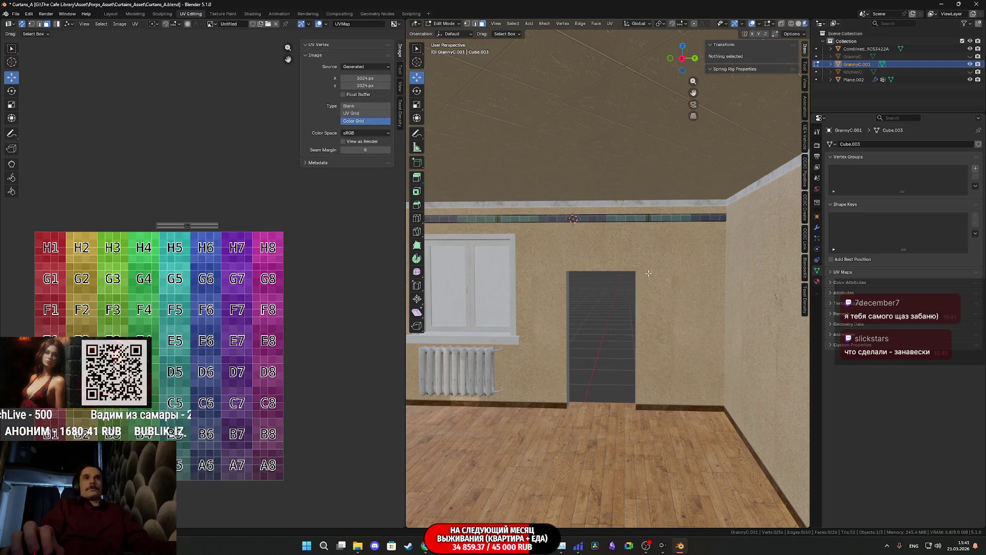
Step: Select the entire curtain rod and orbit toward the wall corner along it
left_click(657, 218)
key("l")
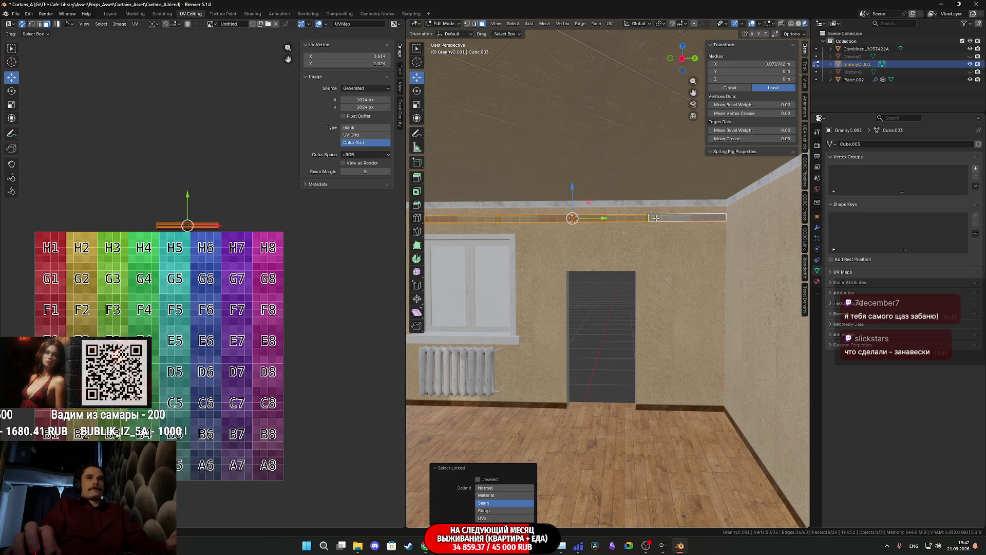
scroll(657, 218, "up", 3)
mouse_move(657, 218)
middle_mouse_down()
mouse_move(739, 237)
mouse_move(664, 220)
middle_mouse_up()
scroll(663, 220, "up", 8)
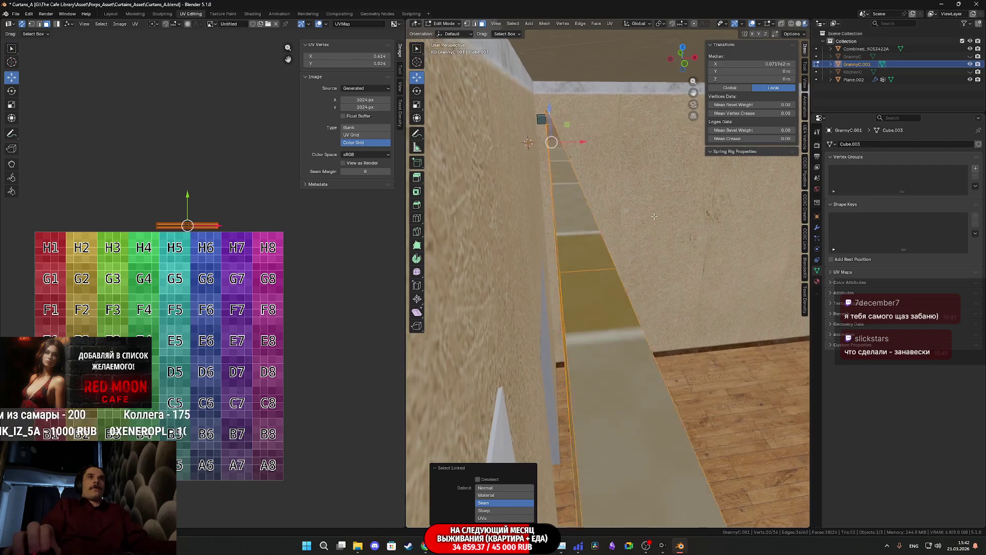
scroll(642, 215, "down", 10)
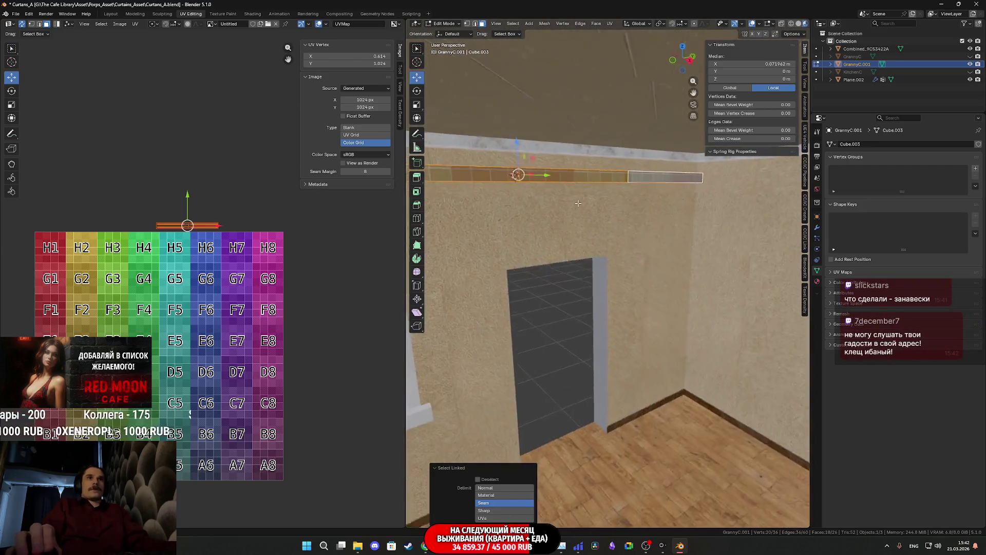
scroll(635, 226, "up", 8)
scroll(626, 239, "down", 10)
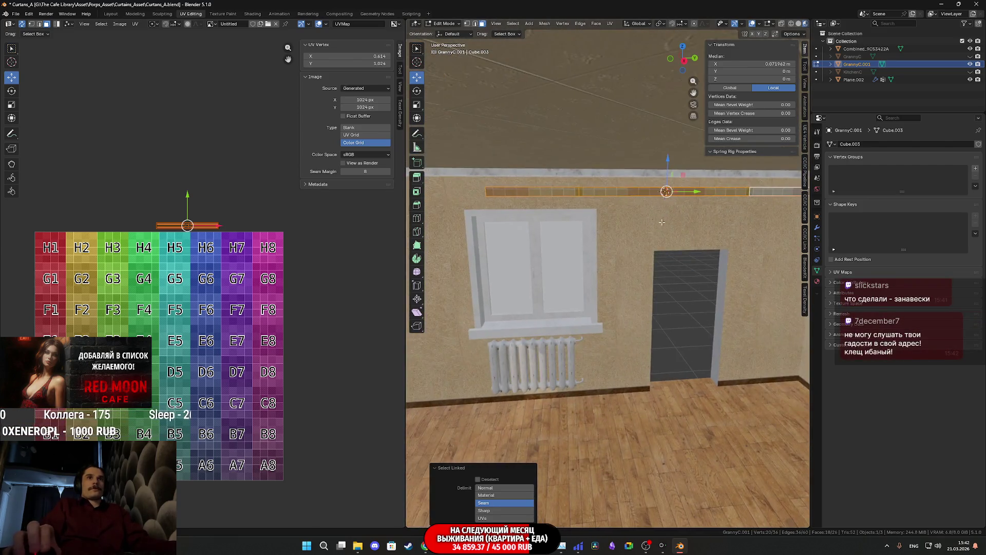
Step: Scale the curtain rod along Y by 1.275 in Edit Mode
key("Tab")
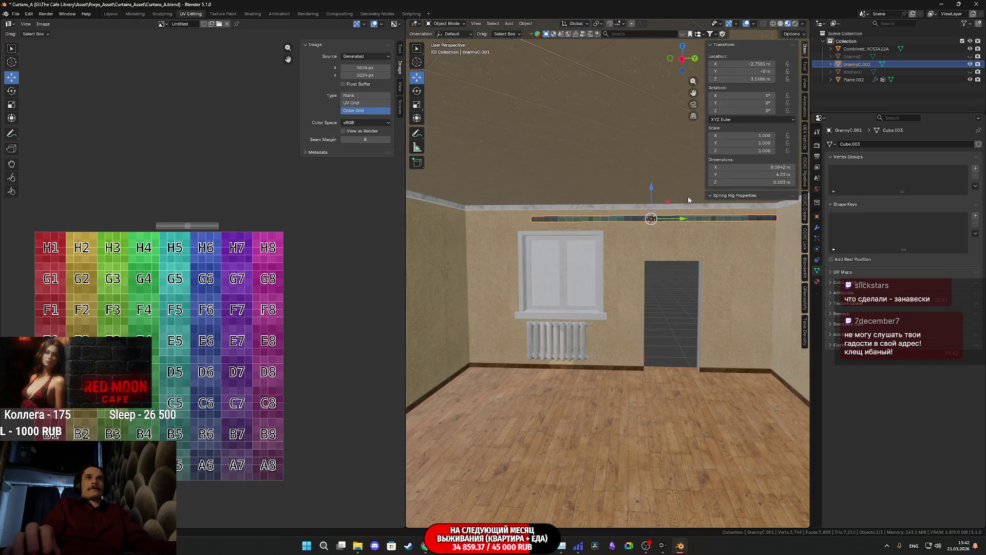
left_click_drag(680, 219, 650, 218)
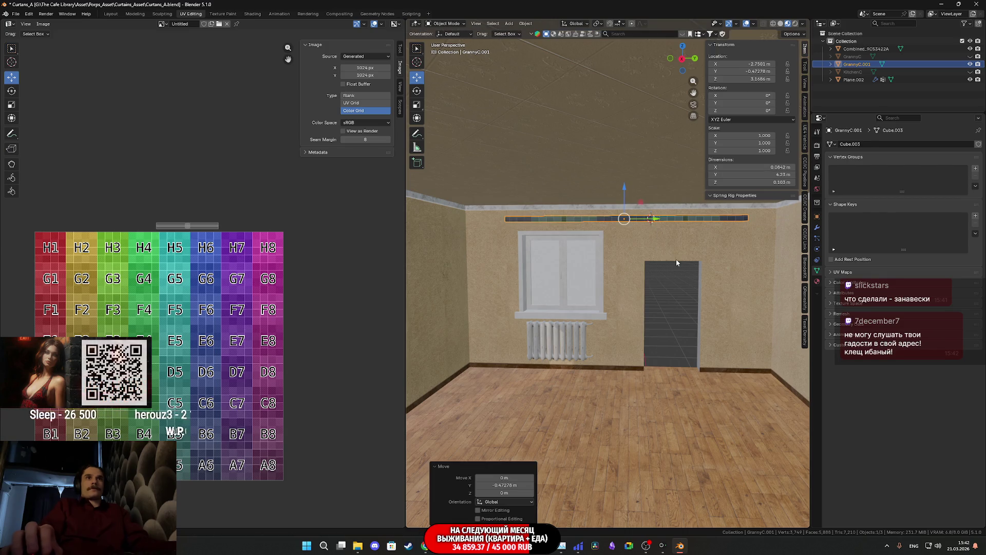
key("s")
key("y")
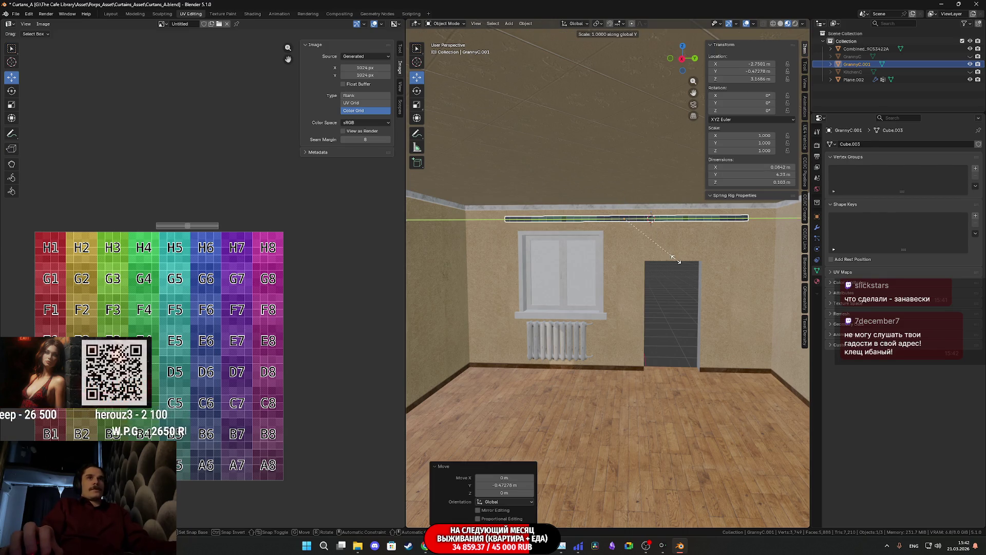
key("Escape")
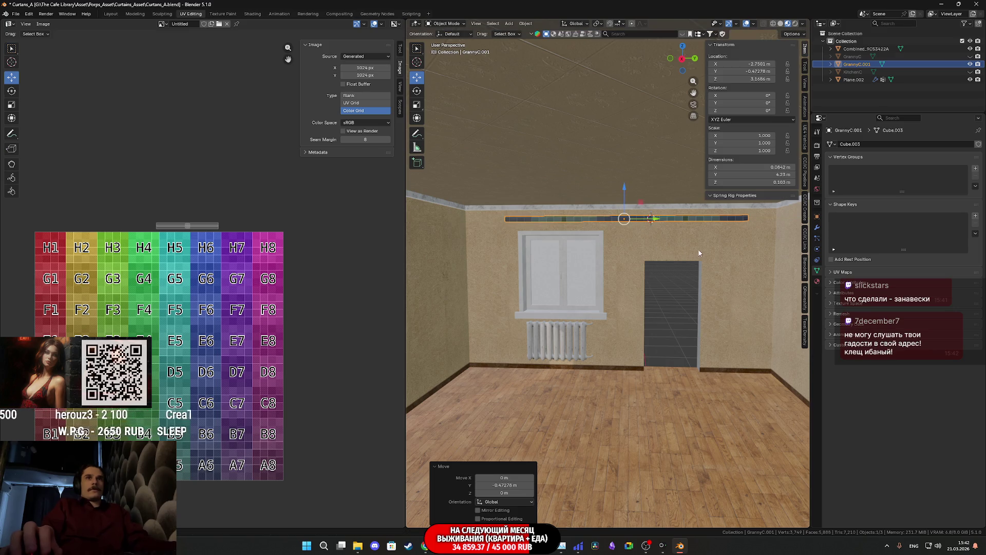
key("Tab")
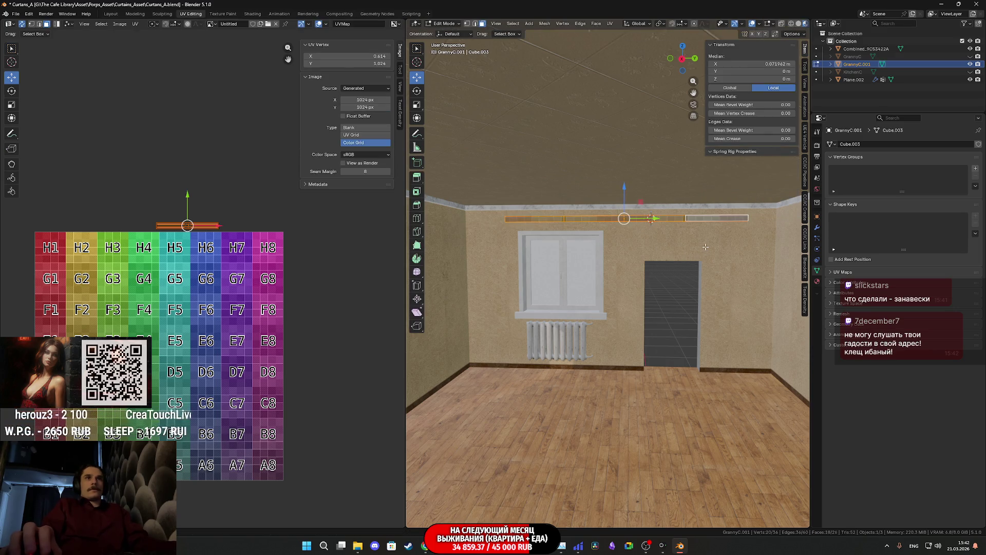
key("y")
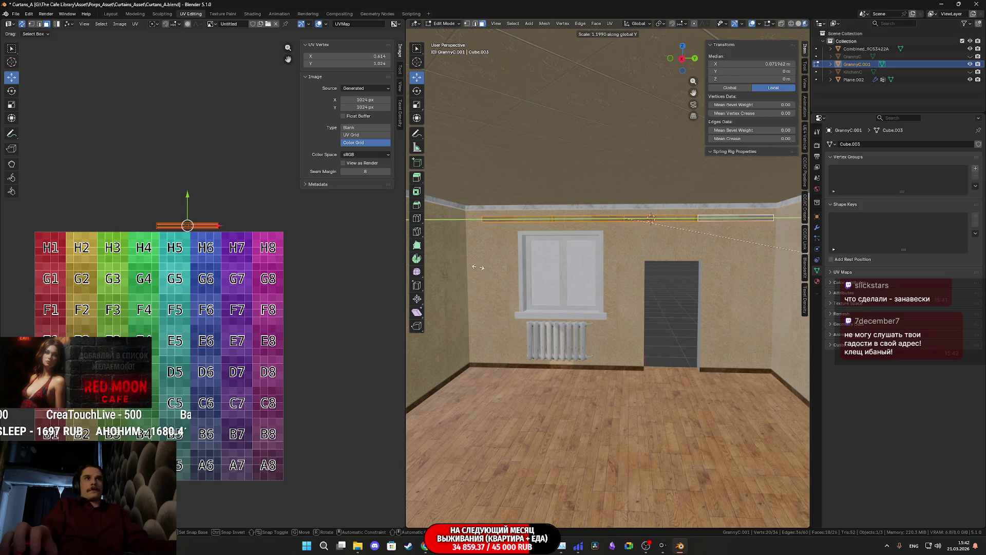
left_click(543, 270)
type("1.275")
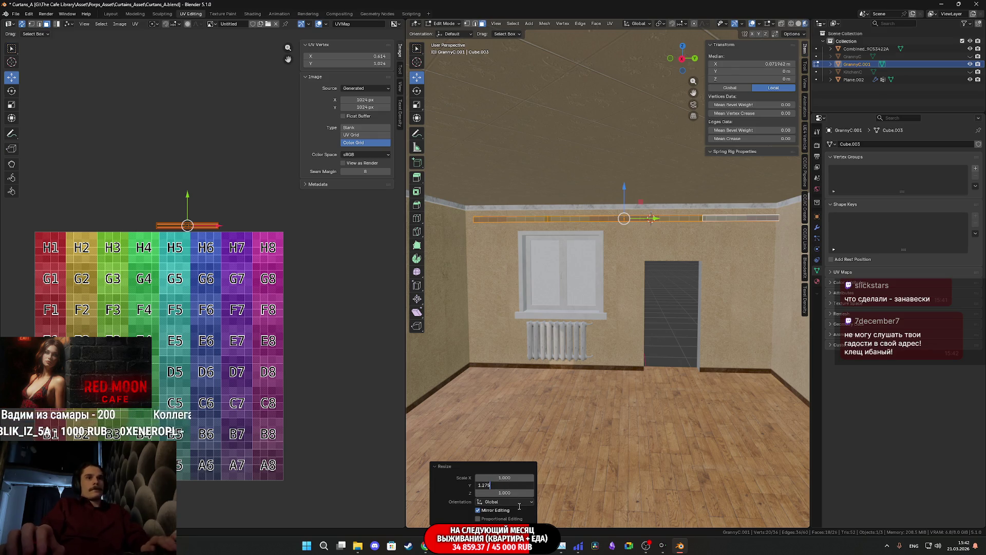
key("Return")
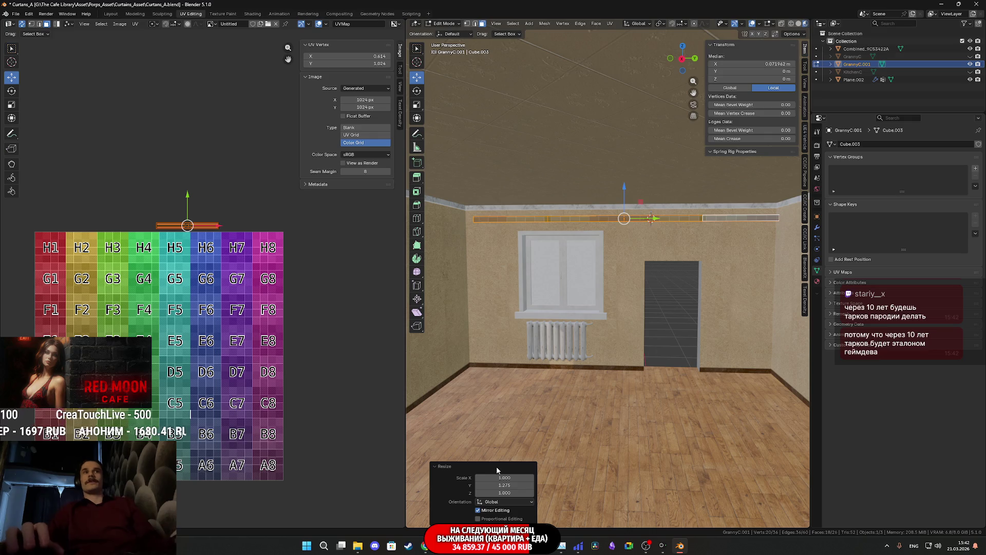
Step: Orbit to inspect the stretched rod's end from below, then return to Object Mode
mouse_move(586, 275)
middle_mouse_down()
mouse_move(578, 271)
mouse_move(590, 270)
mouse_move(677, 344)
mouse_move(680, 380)
mouse_move(407, 372)
mouse_move(619, 347)
mouse_move(678, 299)
mouse_move(538, 300)
mouse_move(508, 315)
mouse_move(885, 336)
middle_mouse_up()
middle_click_drag(668, 329, 682, 341)
key("Tab")
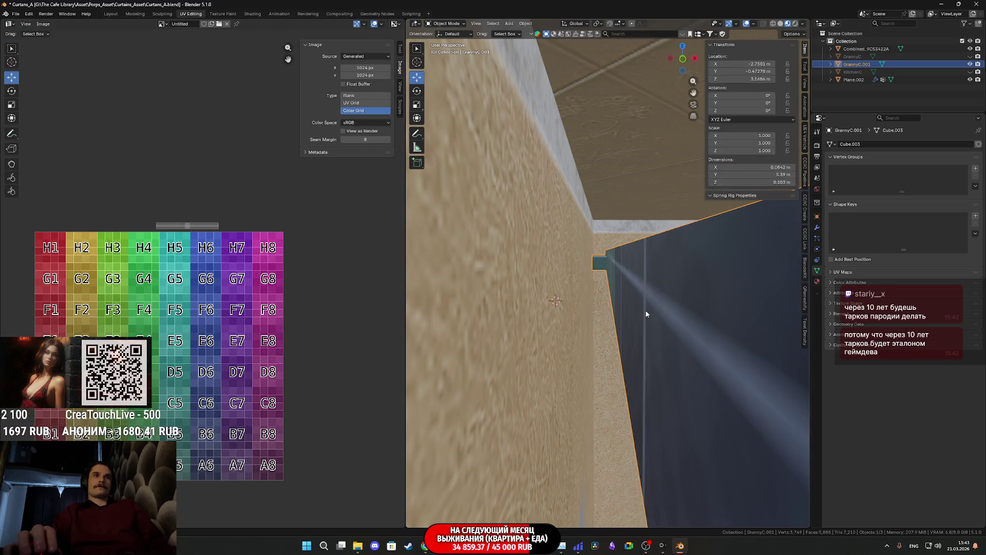
Step: Select Combined_9C53422A and nudge its Location X and Y values in the N-panel
left_click(611, 296)
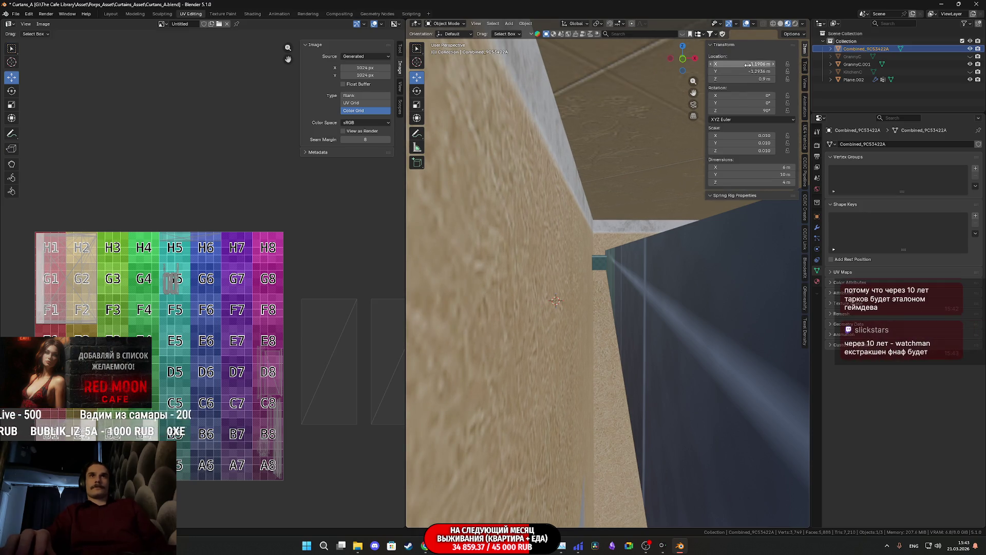
left_click_drag(750, 64, 752, 63)
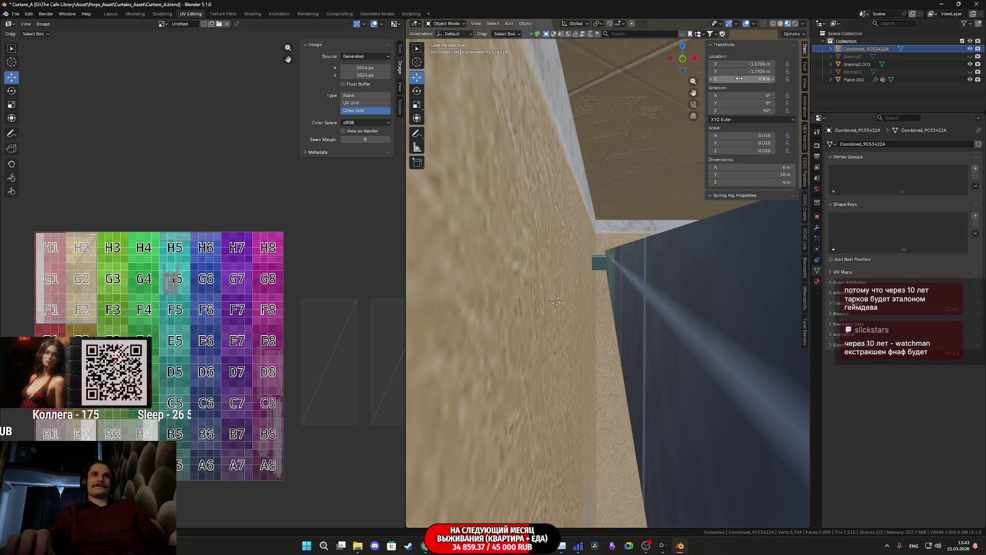
scroll(675, 238, "up", 5)
scroll(656, 250, "up", 2)
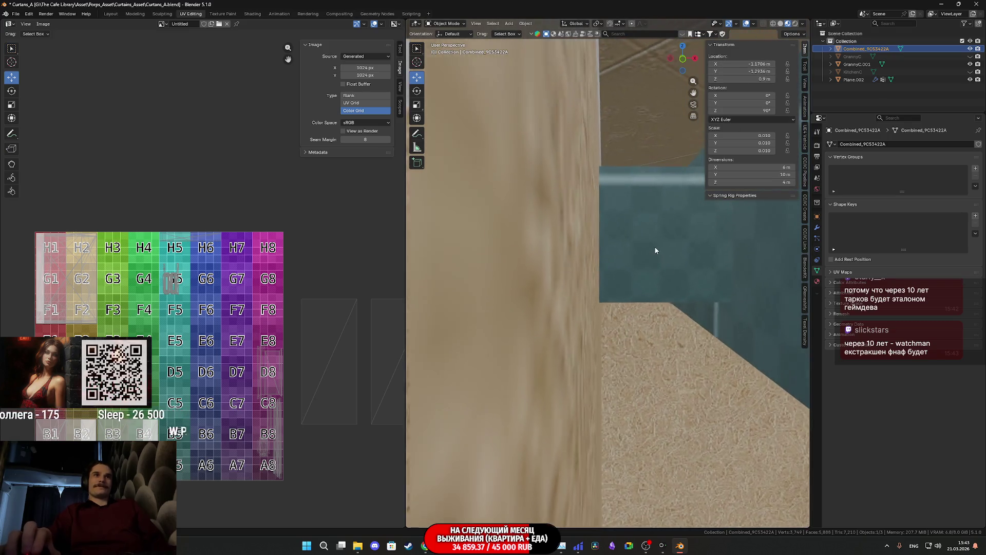
scroll(655, 250, "up", 4)
left_click_drag(760, 72, 752, 64)
Step: Move the room object's Y location to -1.1036 m, checking the doorway and window walls
mouse_move(668, 241)
middle_mouse_down()
mouse_move(532, 264)
mouse_move(757, 243)
mouse_move(616, 262)
mouse_move(563, 283)
mouse_move(710, 286)
mouse_move(639, 294)
mouse_move(716, 297)
mouse_move(576, 305)
middle_mouse_up()
mouse_move(665, 285)
middle_mouse_down()
mouse_move(517, 286)
mouse_move(589, 276)
mouse_move(522, 282)
mouse_move(540, 289)
middle_mouse_up()
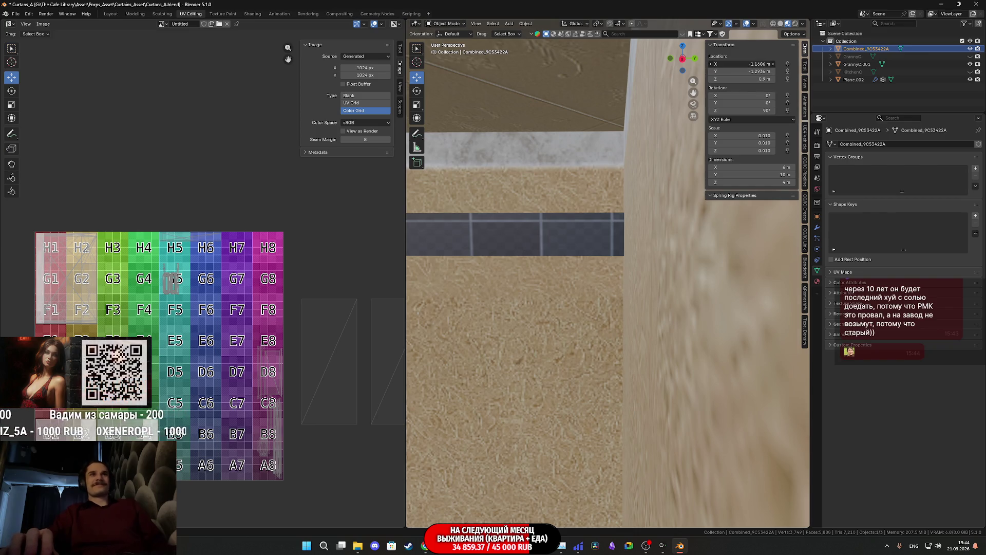
left_click_drag(751, 71, 779, 72)
mouse_move(595, 270)
middle_mouse_down()
mouse_move(628, 292)
mouse_move(762, 293)
mouse_move(594, 287)
mouse_move(607, 296)
middle_mouse_up()
scroll(594, 287, "down", 3)
scroll(606, 296, "down", 1)
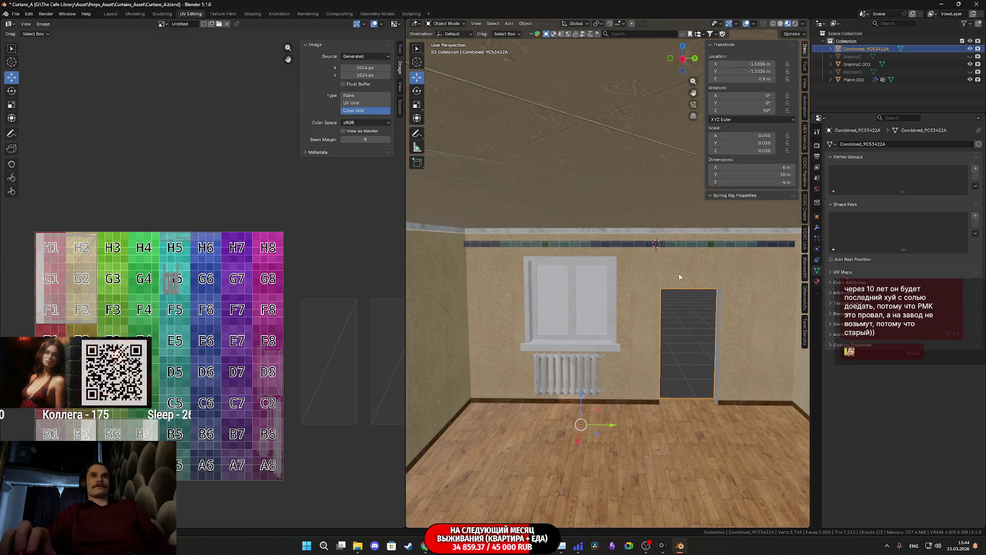
Step: Pull the Combined_9C53422A room object back slightly along Y
left_click_drag(753, 71, 745, 71)
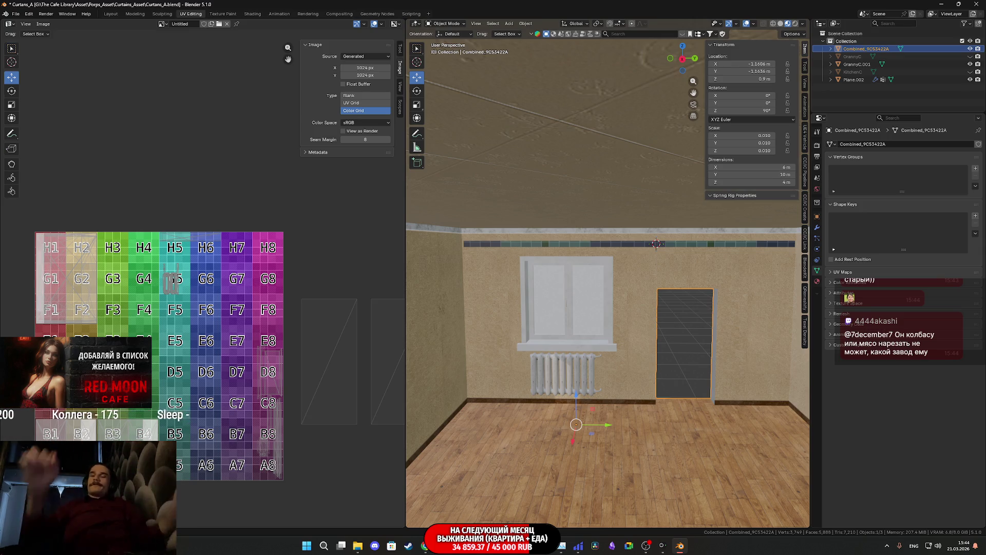
scroll(633, 334, "up", 3)
mouse_move(634, 334)
middle_mouse_down()
mouse_move(726, 331)
mouse_move(718, 346)
mouse_move(662, 295)
mouse_move(650, 238)
mouse_move(697, 249)
mouse_move(652, 268)
middle_mouse_up()
Step: Select the GrannyC.001 rod and nudge it about 0.0047 m along X with the gizmo
left_click(639, 226)
scroll(647, 298, "down", 5)
mouse_move(655, 294)
middle_mouse_down()
mouse_move(663, 306)
mouse_move(658, 288)
middle_mouse_up()
scroll(664, 308, "up", 5)
scroll(668, 308, "down", 5)
left_click_drag(647, 181, 647, 181)
mouse_move(643, 216)
middle_mouse_down()
mouse_move(622, 247)
mouse_move(628, 251)
mouse_move(604, 264)
mouse_move(534, 232)
mouse_move(757, 231)
mouse_move(704, 260)
mouse_move(616, 257)
middle_mouse_up()
scroll(620, 251, "up", 4)
scroll(621, 249, "down", 4)
scroll(604, 264, "up", 3)
scroll(627, 258, "down", 3)
scroll(615, 257, "down", 2)
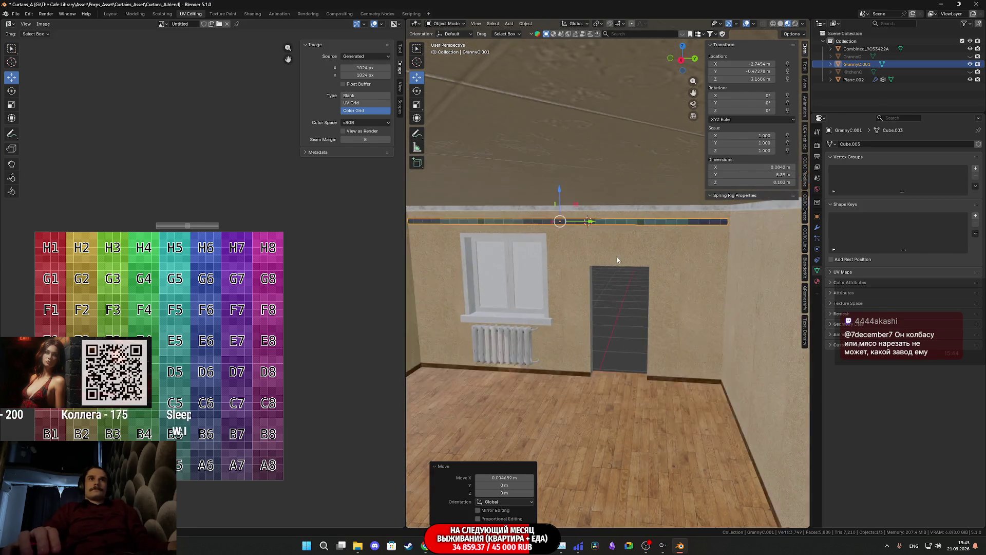
Step: Frame the curtain rod and undo its small shift
key("KP_Decimal")
scroll(646, 260, "down", 4)
scroll(683, 264, "up", 4)
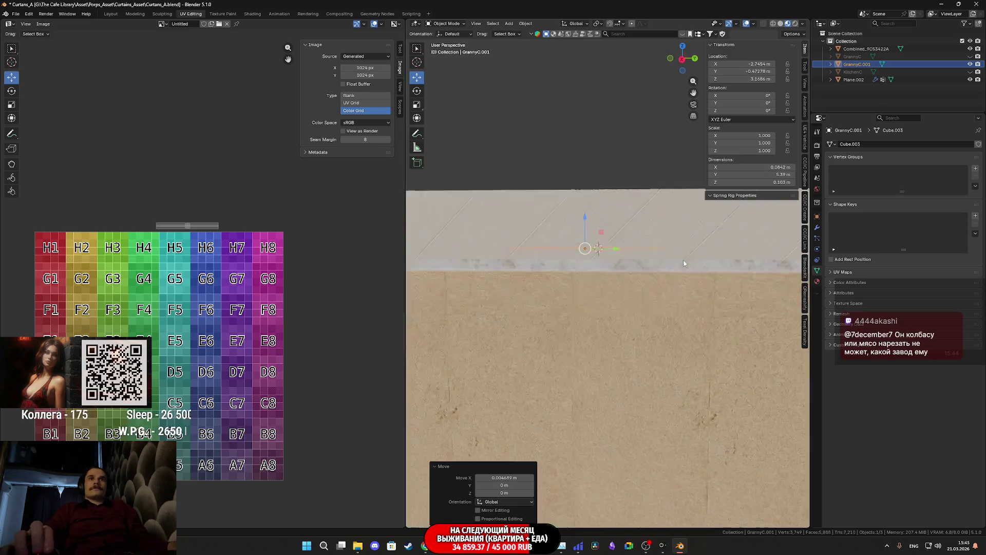
key("ctrl+z")
scroll(692, 260, "down", 5)
scroll(667, 262, "up", 4)
Step: Nudge the Combined_9C53422A room object slightly along X, to about -1.1656 m
mouse_move(667, 262)
middle_mouse_down()
mouse_move(656, 237)
mouse_move(637, 348)
middle_mouse_up()
scroll(642, 347, "up", 5)
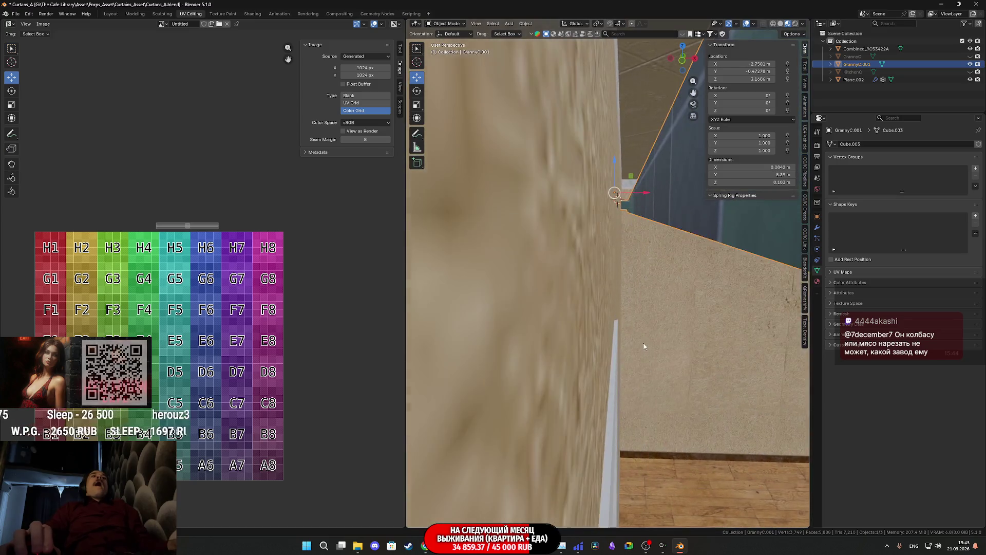
scroll(645, 343, "down", 8)
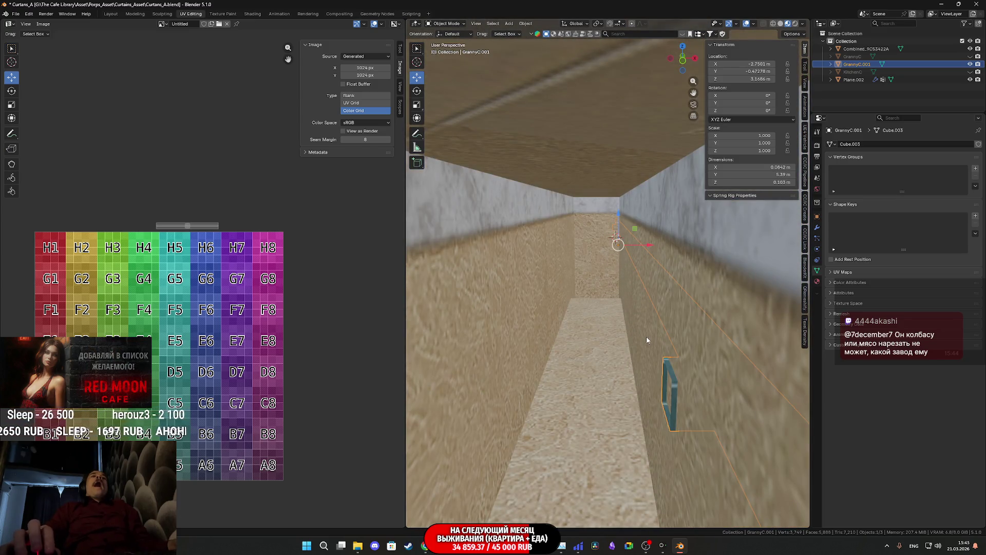
left_click(654, 292)
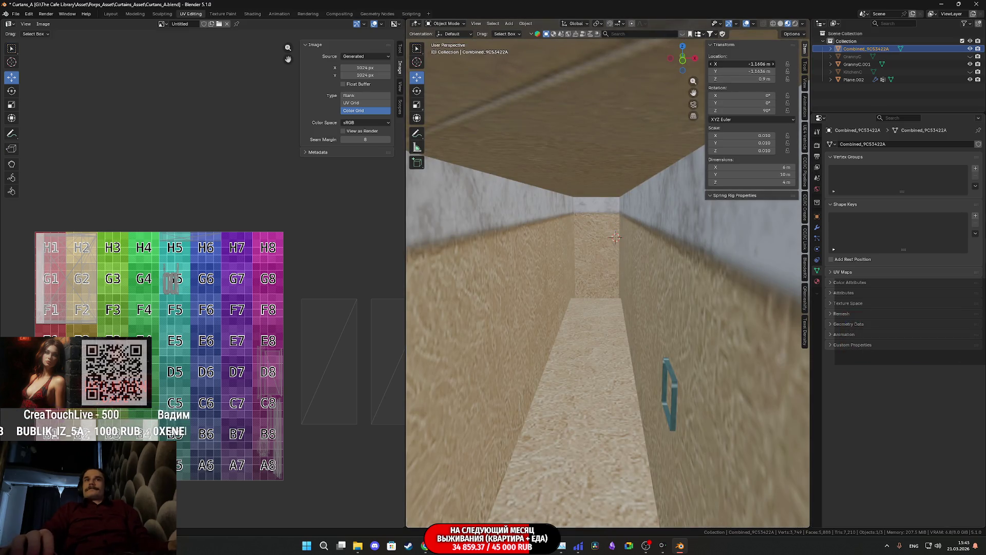
left_click_drag(750, 63, 748, 64)
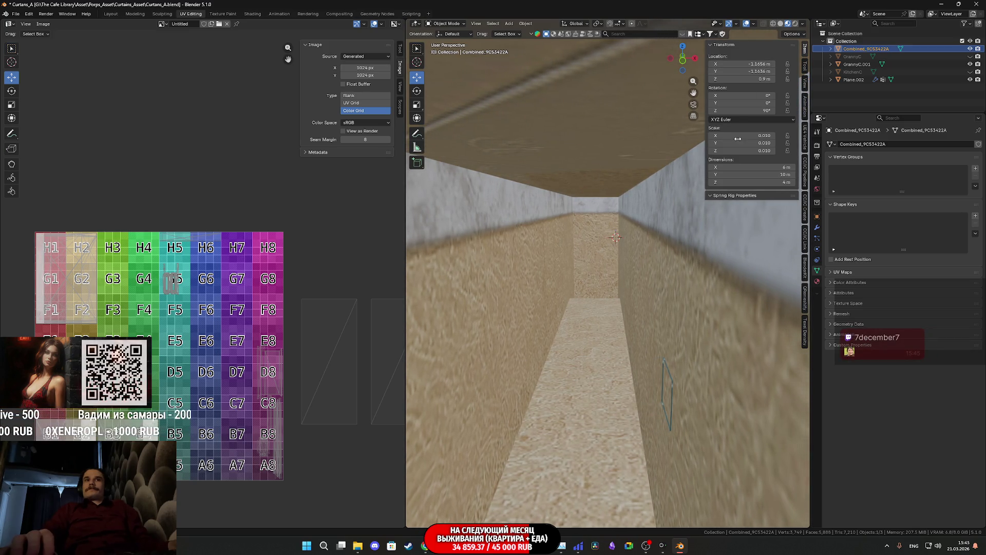
middle_click_drag(676, 254, 614, 247)
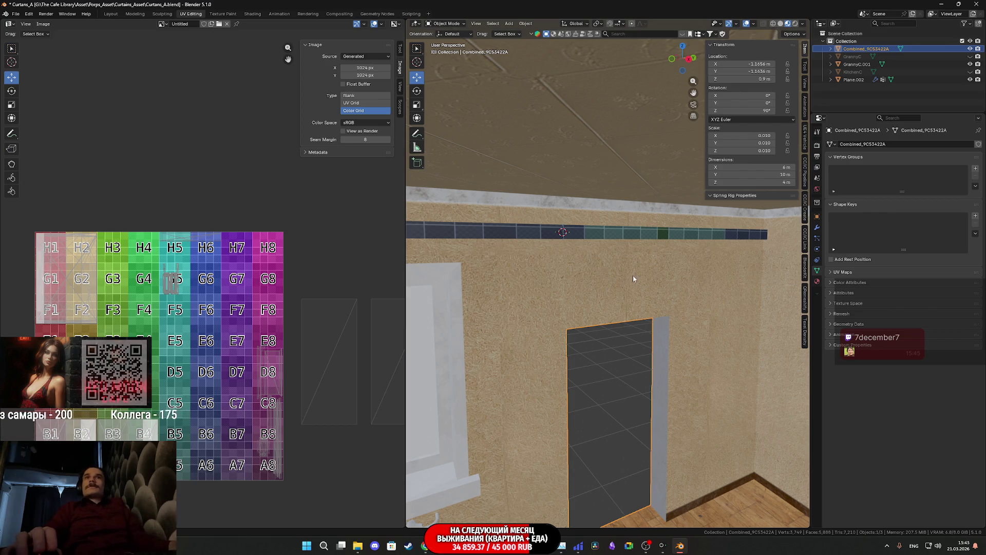
scroll(633, 276, "down", 5)
mouse_move(586, 288)
middle_mouse_down()
mouse_move(598, 292)
mouse_move(492, 294)
mouse_move(670, 319)
mouse_move(714, 310)
mouse_move(687, 318)
mouse_move(697, 319)
middle_mouse_up()
Step: Move Plane.002 along Y onto the wall beneath the rod and check its mesh grid
left_click(712, 314)
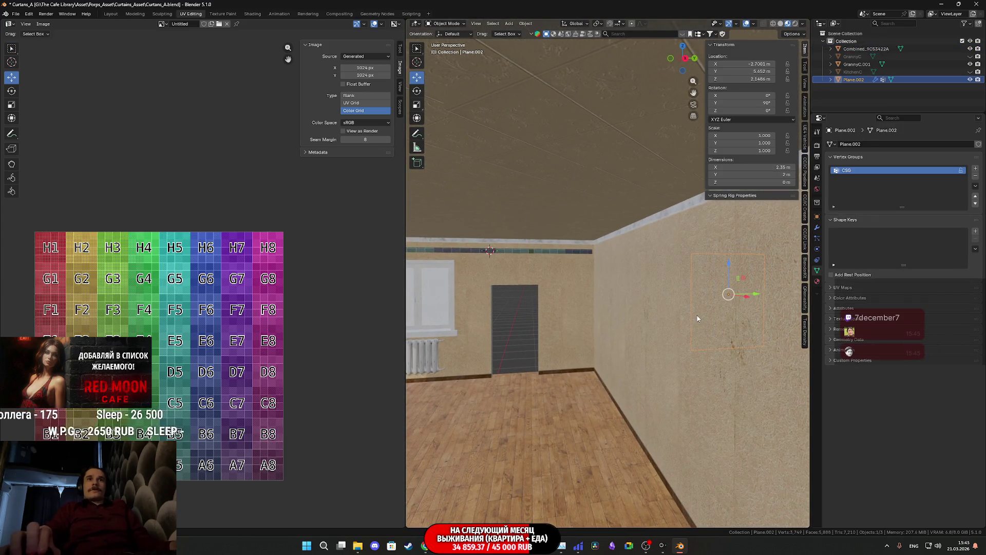
left_click_drag(755, 297, 564, 296)
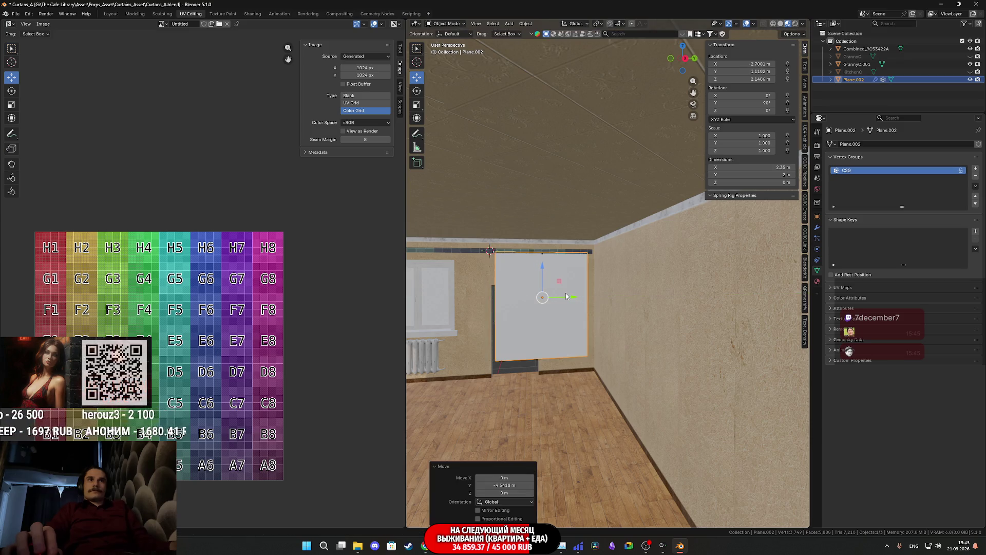
scroll(570, 297, "up", 4)
key("Tab")
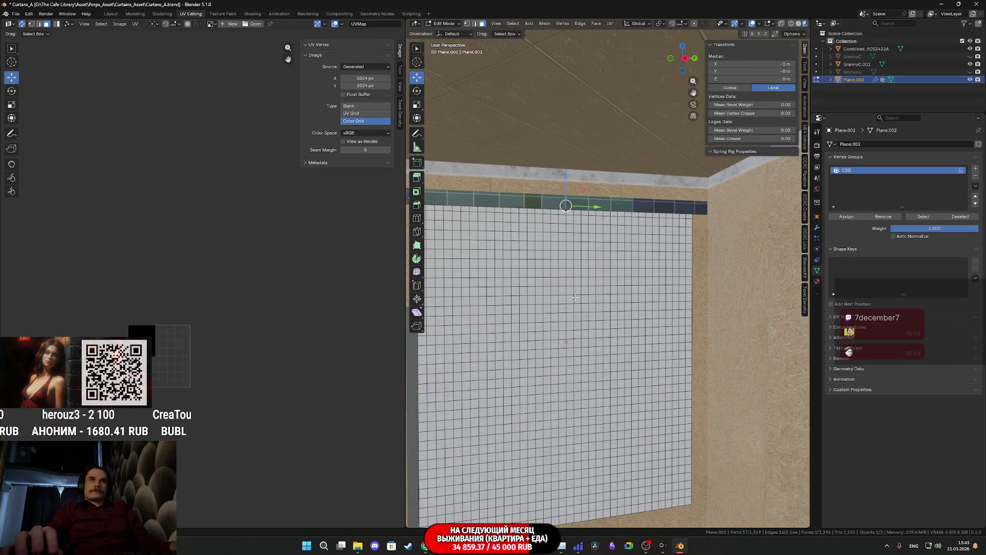
key("Tab")
Step: Orbit around the curtain plane to inspect its placement, then show its material settings
scroll(574, 297, "down", 4)
scroll(623, 295, "down", 1)
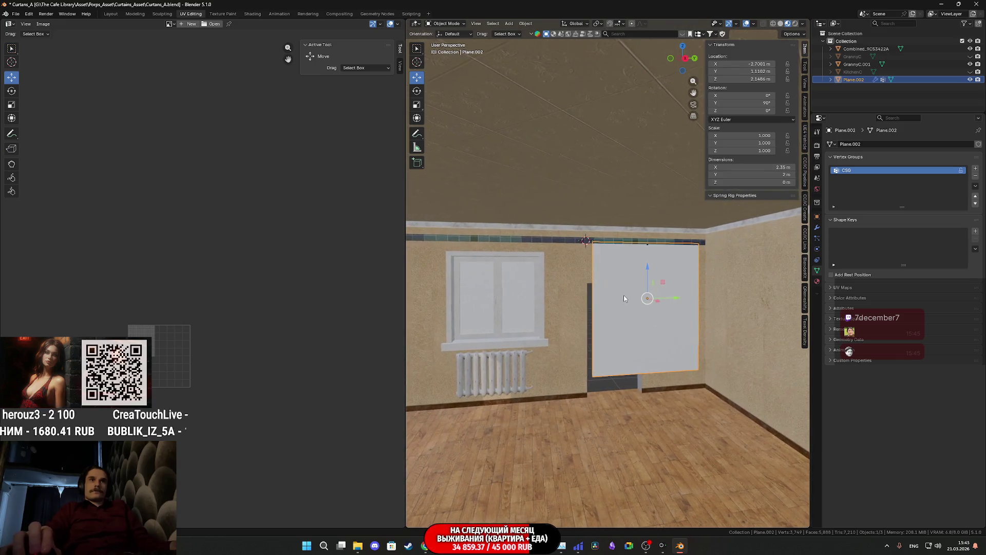
scroll(621, 300, "up", 5)
scroll(616, 306, "down", 3)
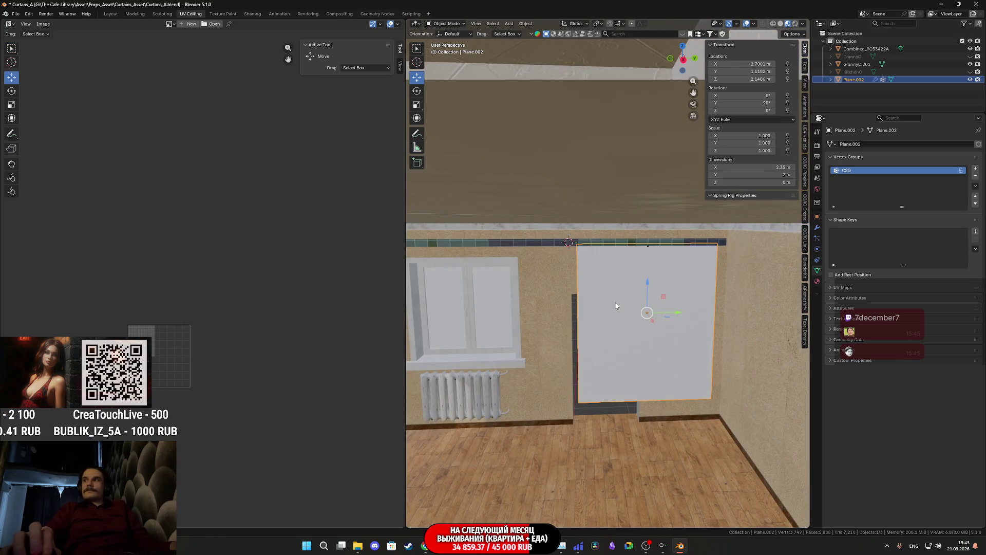
scroll(615, 302, "down", 1)
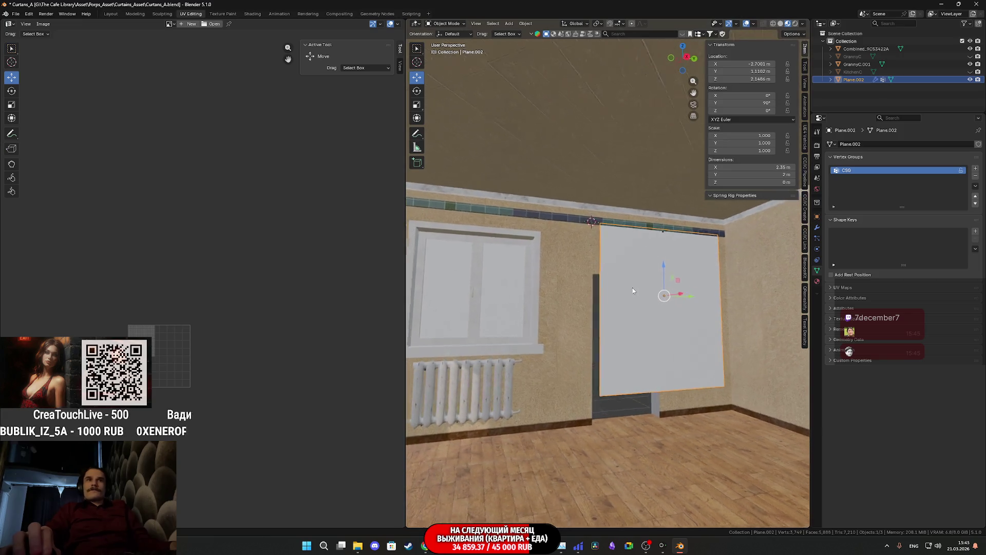
scroll(608, 289, "up", 2)
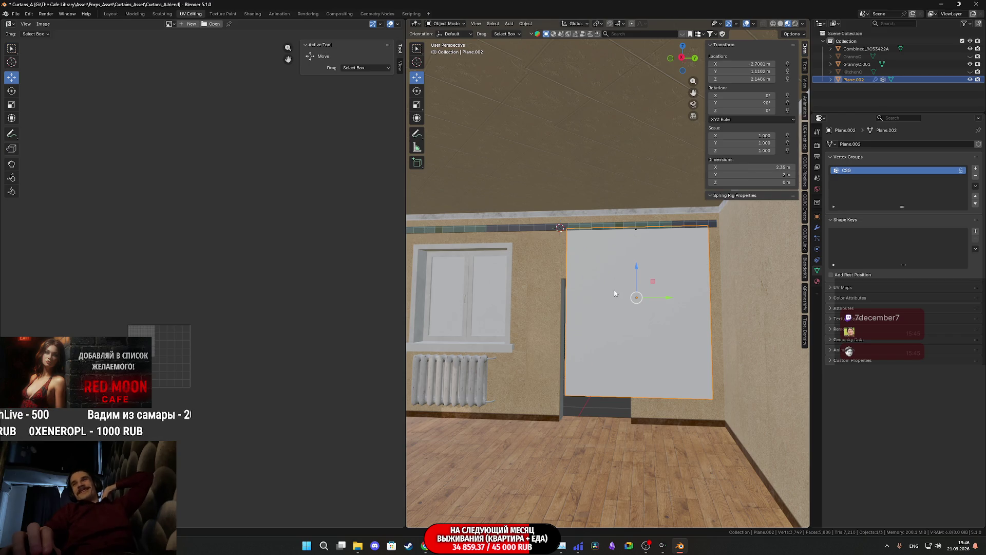
mouse_move(613, 295)
middle_mouse_down()
mouse_move(624, 305)
mouse_move(636, 289)
middle_mouse_up()
scroll(653, 287, "down", 3)
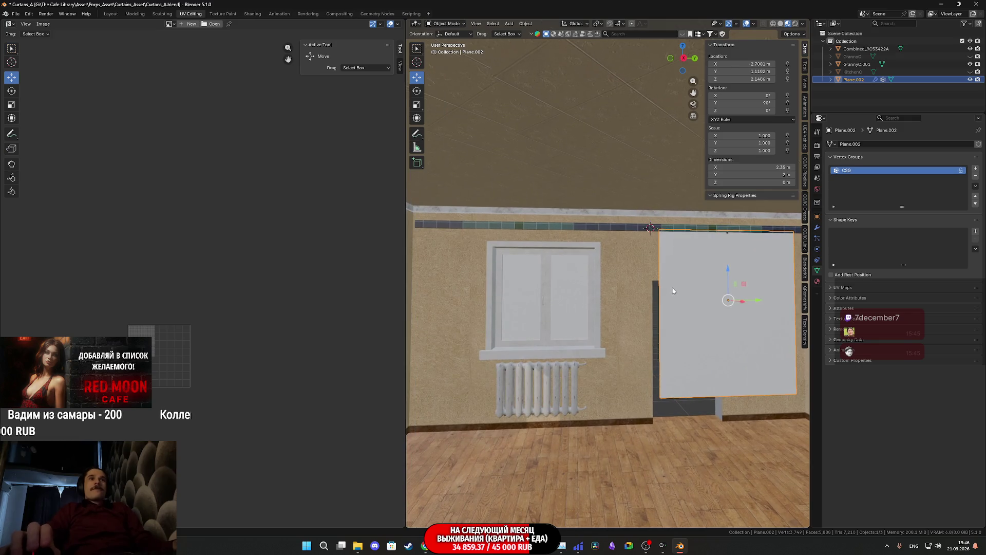
middle_click_drag(699, 307, 686, 293)
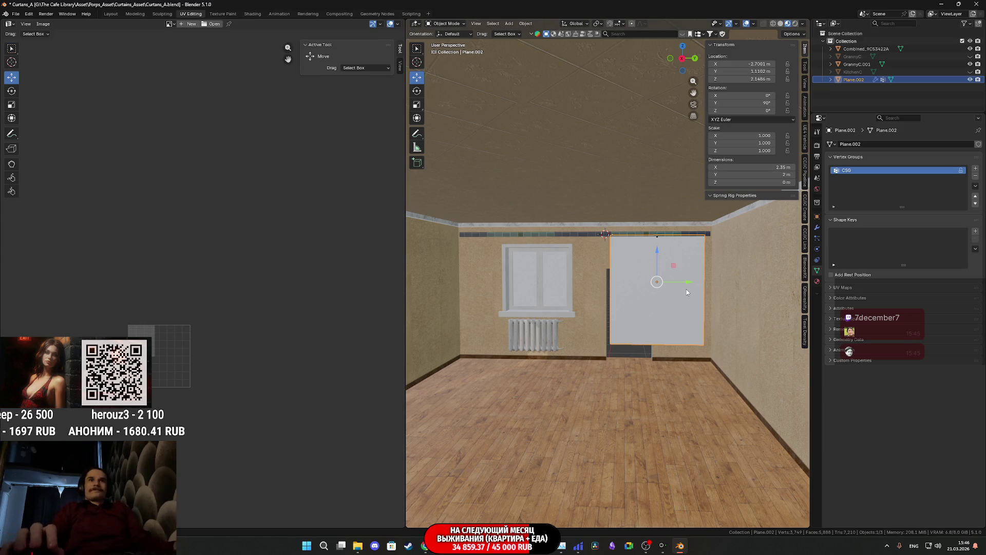
scroll(687, 292, "up", 1)
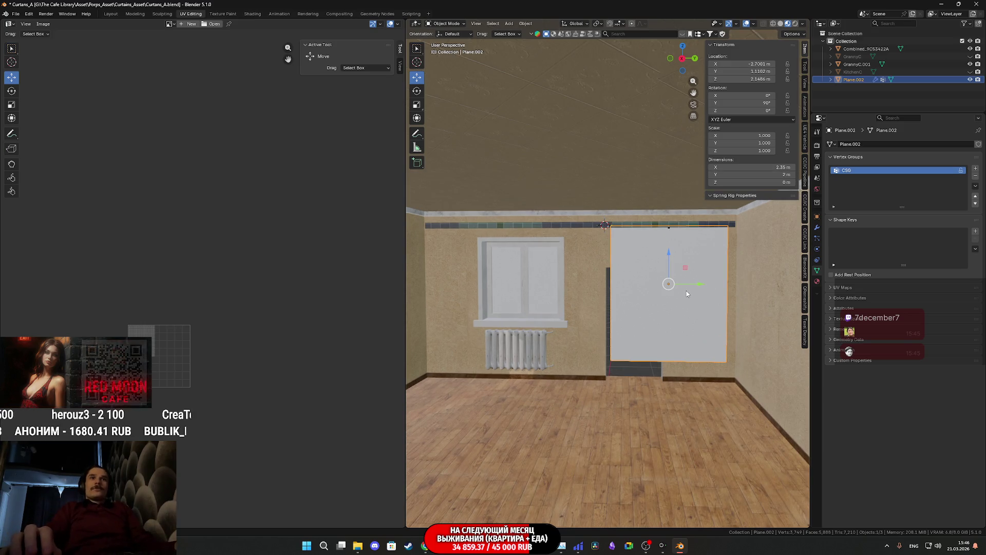
mouse_move(687, 290)
middle_mouse_down()
mouse_move(701, 316)
mouse_move(716, 310)
mouse_move(669, 306)
middle_mouse_up()
mouse_move(594, 282)
middle_mouse_down()
mouse_move(706, 258)
mouse_move(502, 313)
mouse_move(509, 322)
mouse_move(550, 312)
mouse_move(568, 352)
mouse_move(492, 341)
mouse_move(561, 332)
mouse_move(662, 292)
mouse_move(638, 299)
middle_mouse_up()
scroll(646, 292, "down", 3)
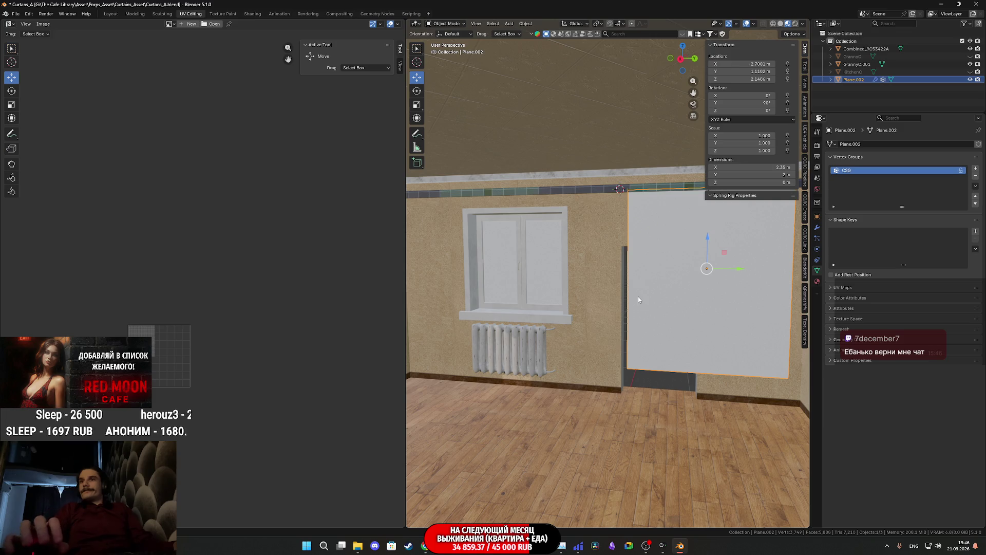
mouse_move(792, 351)
middle_mouse_down()
mouse_move(718, 329)
mouse_move(725, 312)
middle_mouse_up()
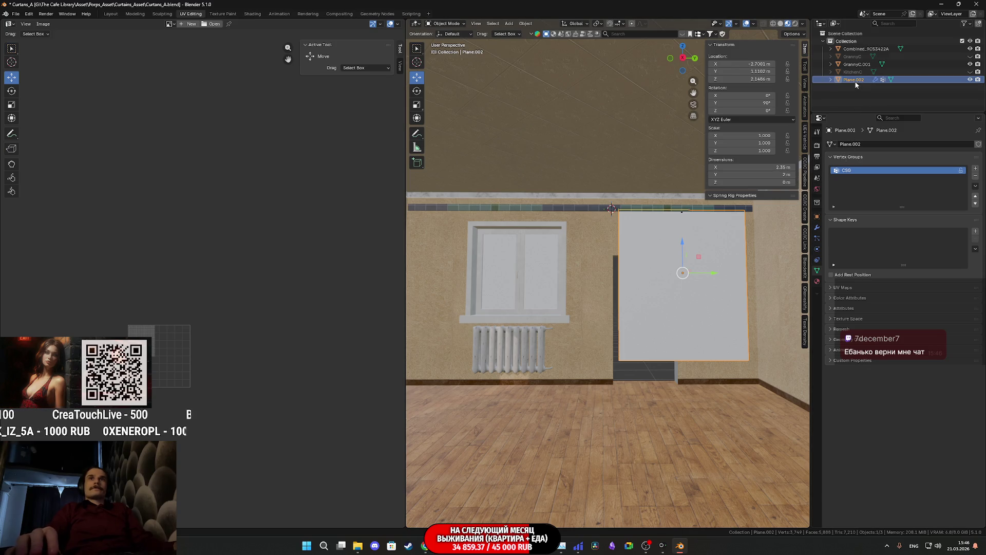
left_click(817, 282)
Step: Assign Material.001 to the curtain plane and rotate its UV island 180°
left_click(835, 178)
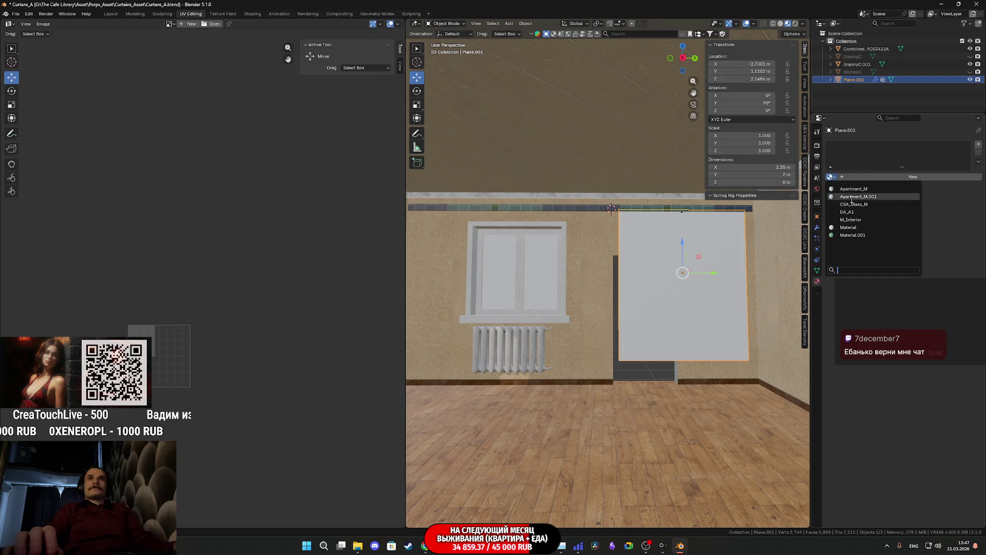
left_click(861, 236)
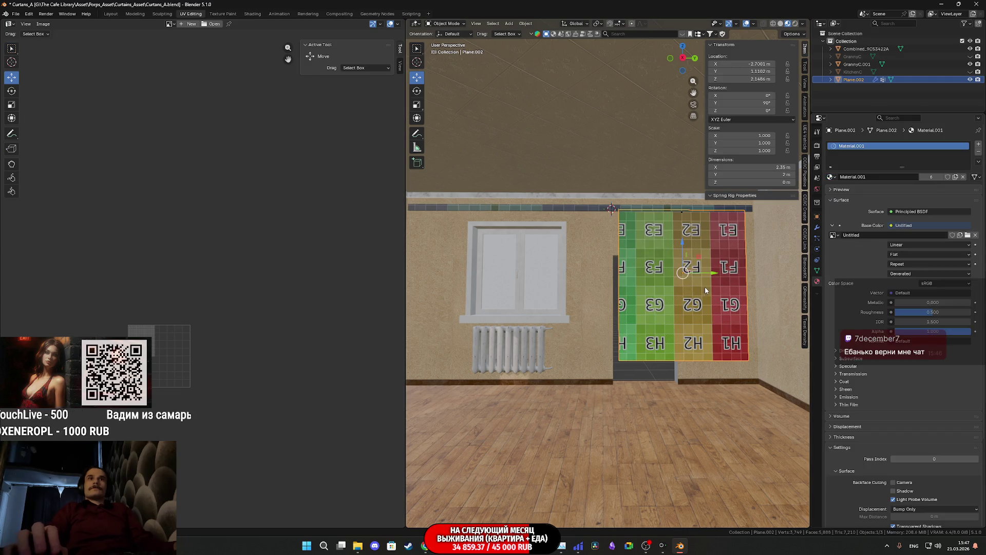
key("Tab")
key("a")
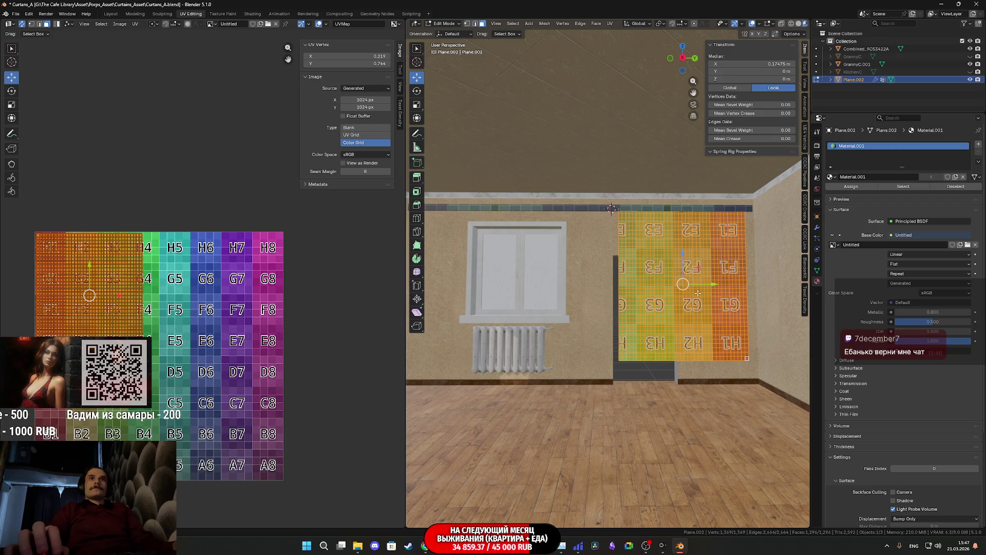
key("r")
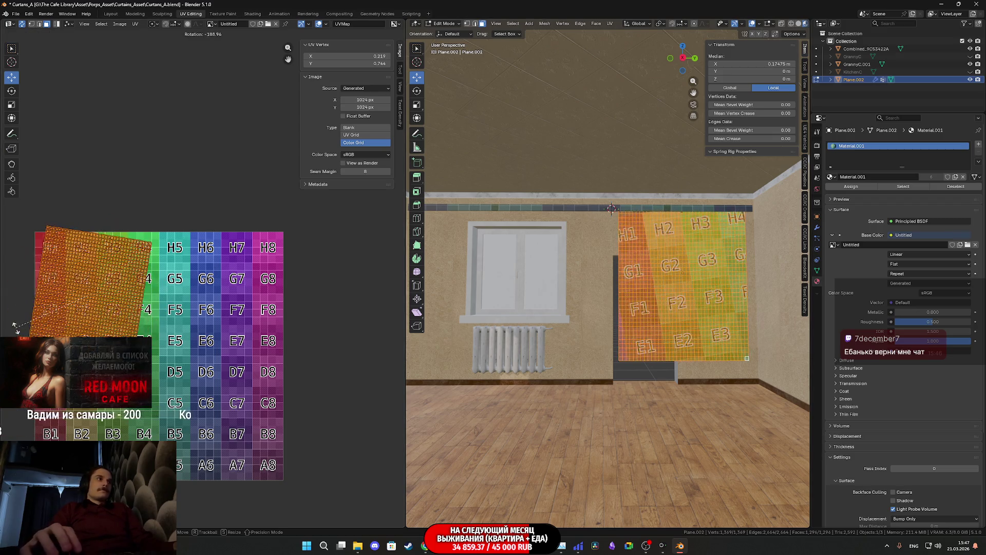
left_click(18, 333)
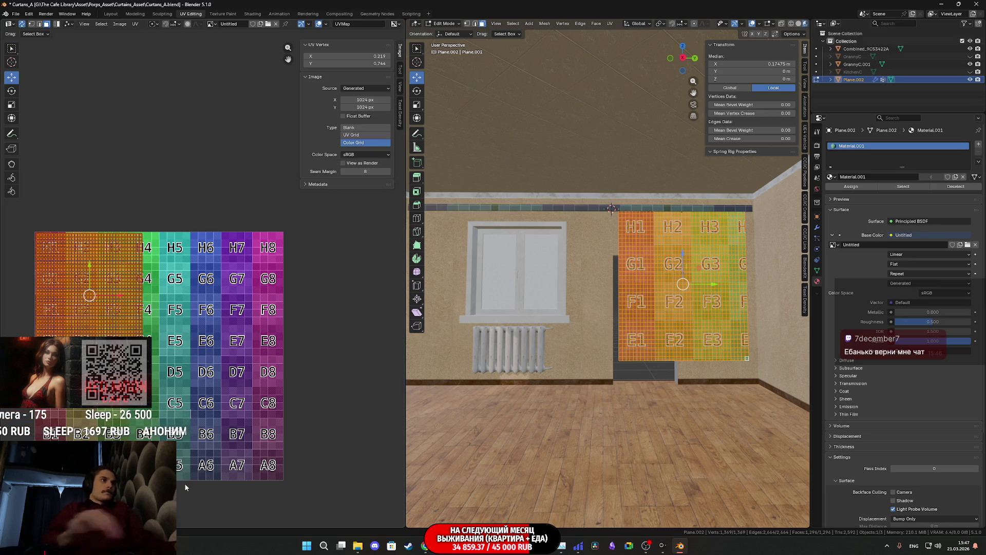
Step: Check the UV island on the colour-grid image, then view the curtain from the side in Object Mode
scroll(189, 396, "up", 1)
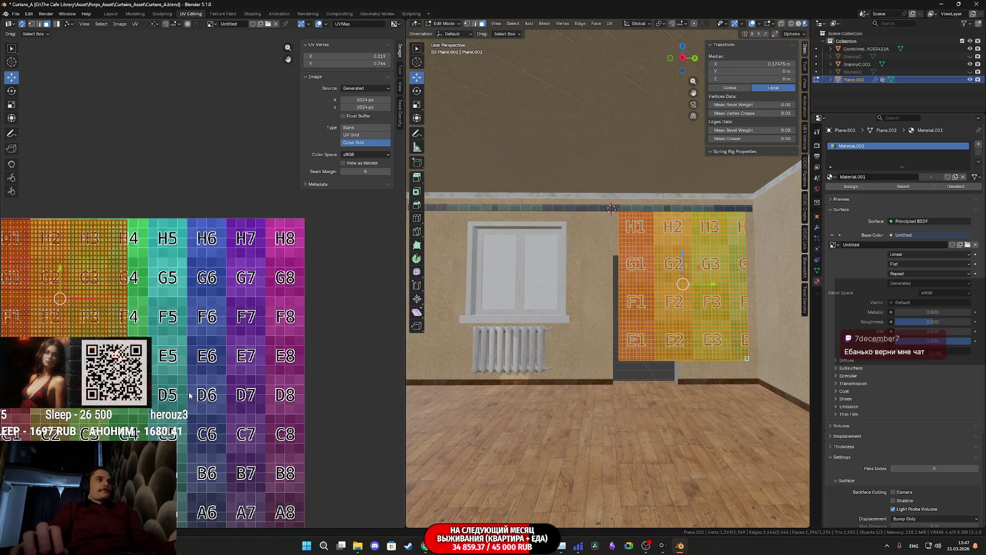
middle_click_drag(189, 396, 247, 393)
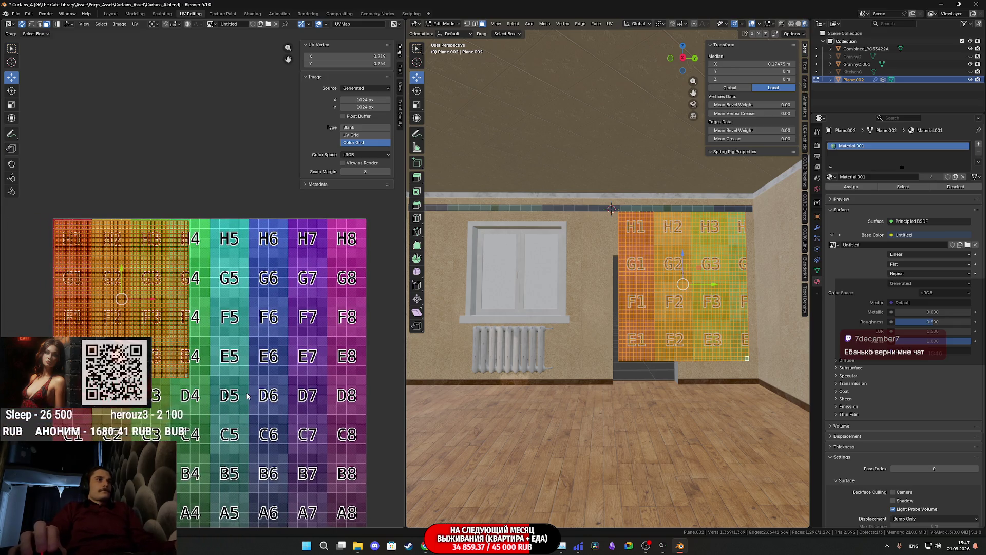
scroll(571, 368, "up", 3)
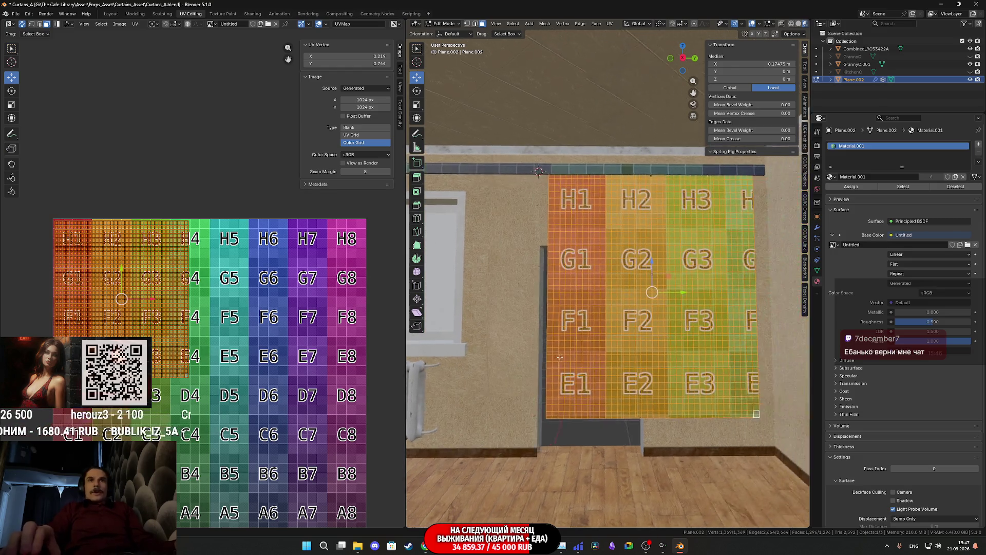
key("Tab")
mouse_move(572, 369)
middle_mouse_down()
mouse_move(661, 384)
mouse_move(591, 370)
middle_mouse_up()
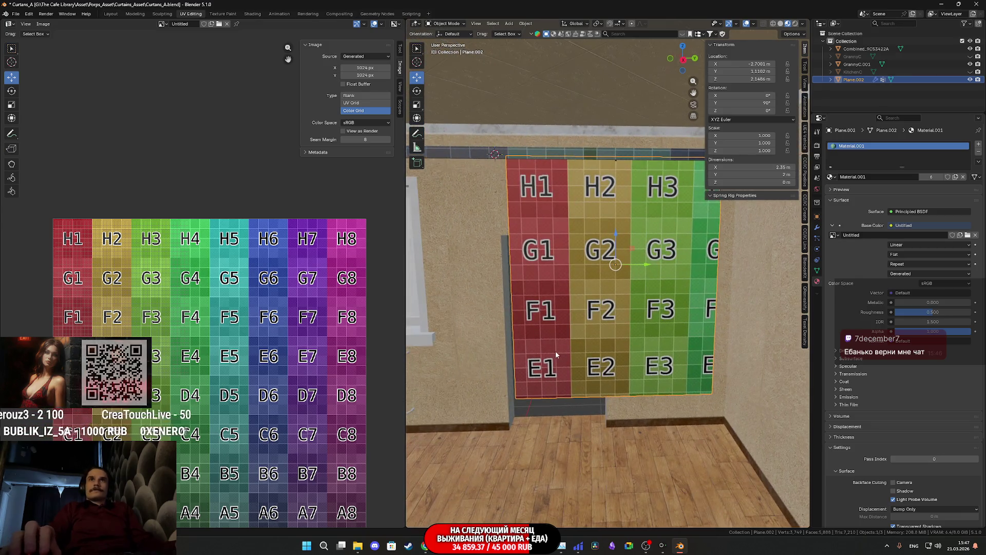
scroll(670, 358, "up", 3)
scroll(670, 358, "down", 3)
mouse_move(670, 358)
middle_mouse_down()
mouse_move(675, 319)
mouse_move(614, 329)
middle_mouse_up()
Step: Centre the curtain in view, re-enter Edit Mode with all faces selected, and bring up face operations
middle_click_drag(632, 286, 719, 305, "shift")
scroll(720, 307, "up", 1)
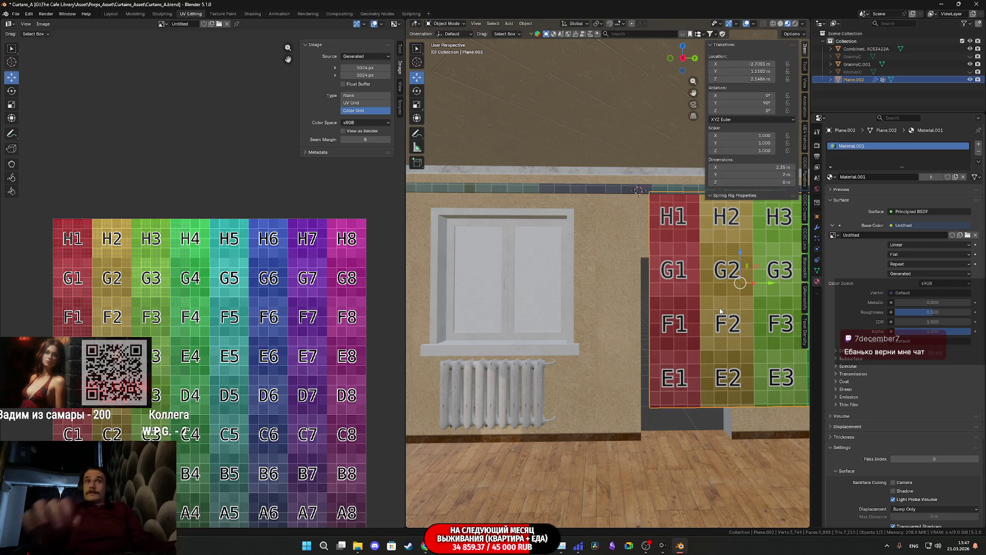
middle_click_drag(708, 339, 560, 325, "shift")
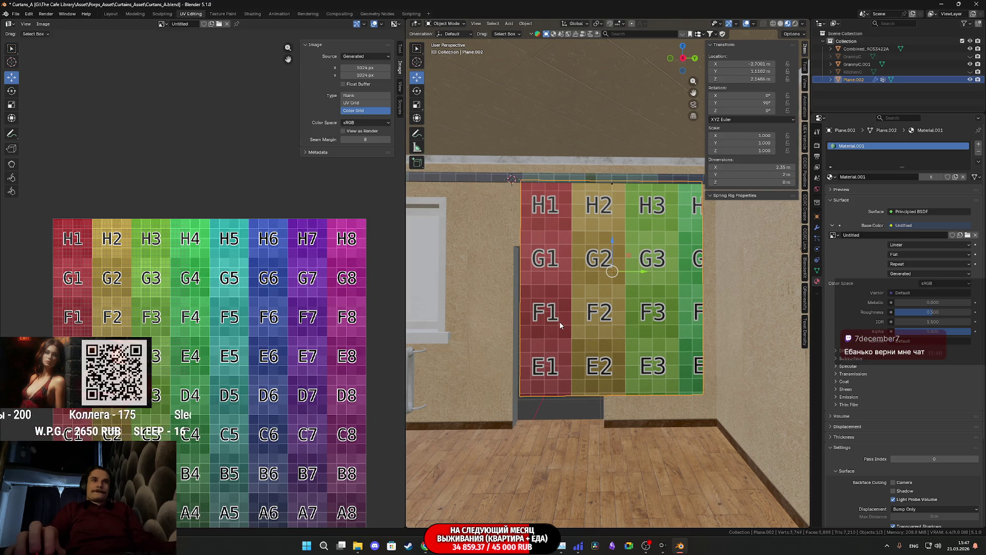
key("Tab")
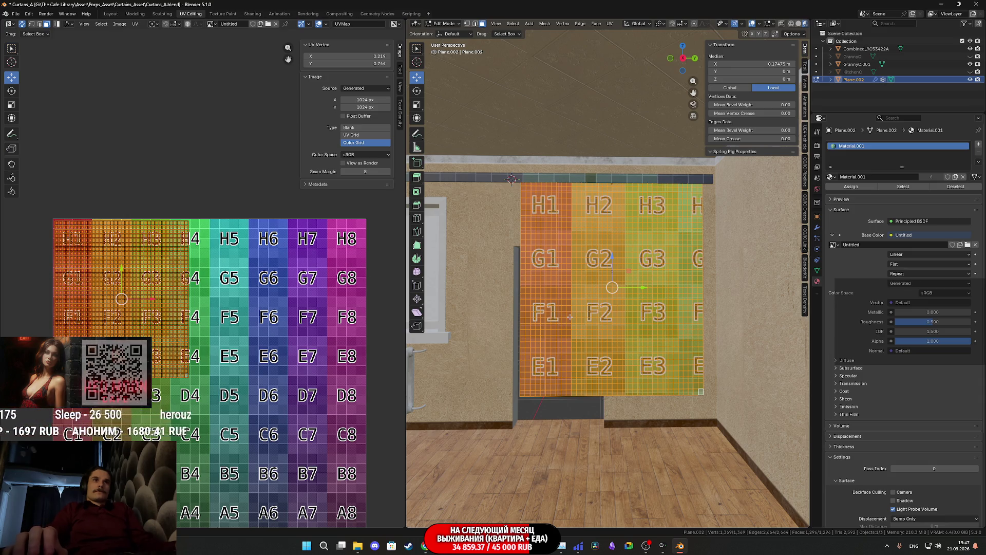
middle_click_drag(552, 315, 643, 321, "shift")
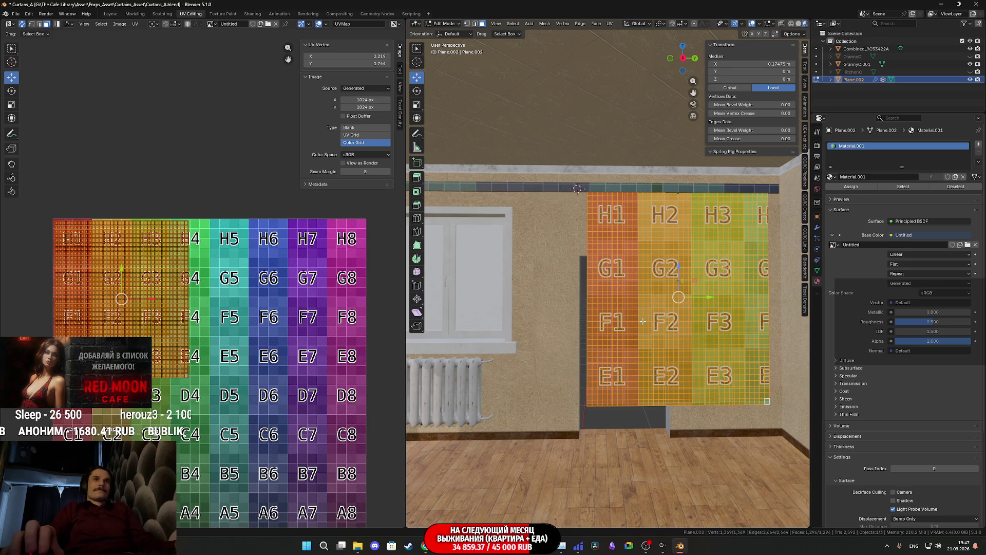
right_click(649, 319)
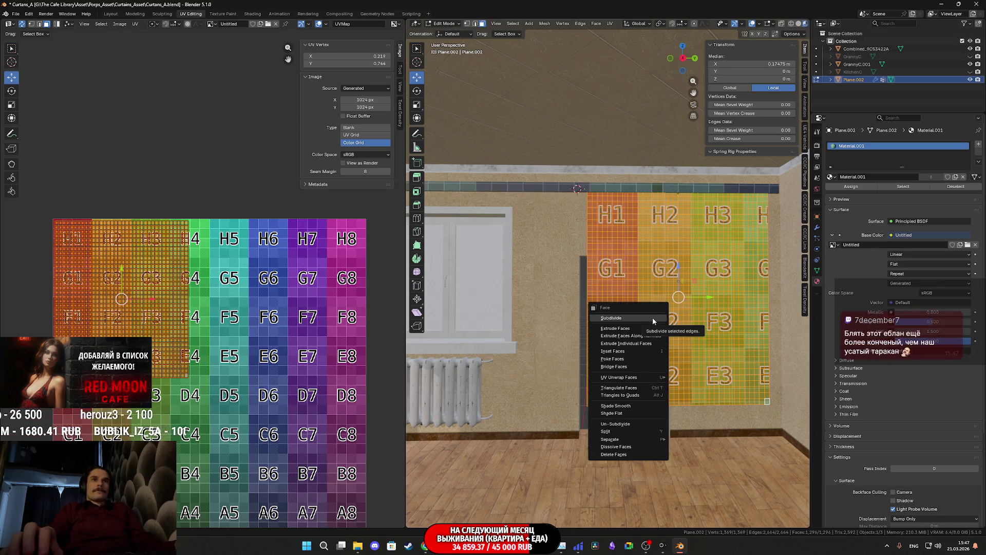
left_click(633, 423)
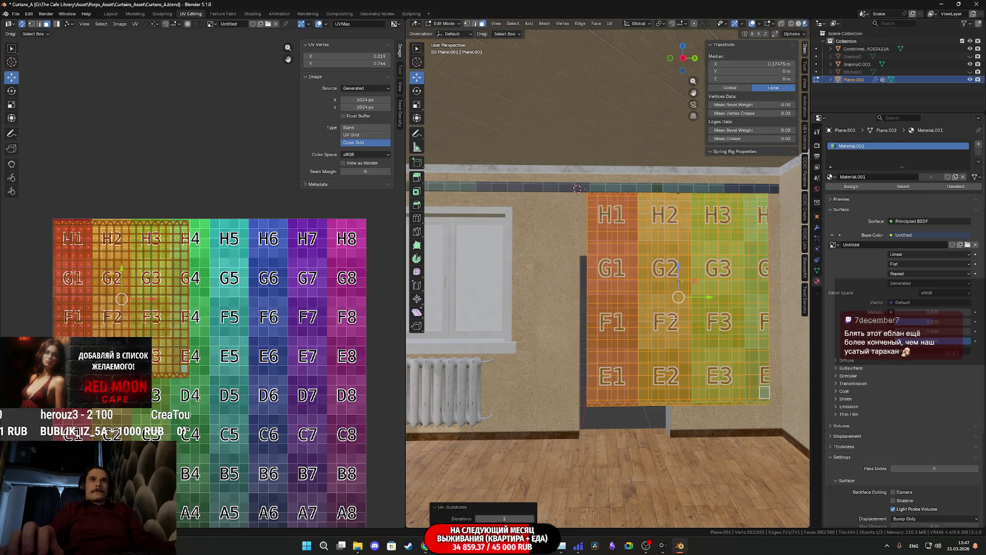
right_click(673, 317)
left_click(674, 317)
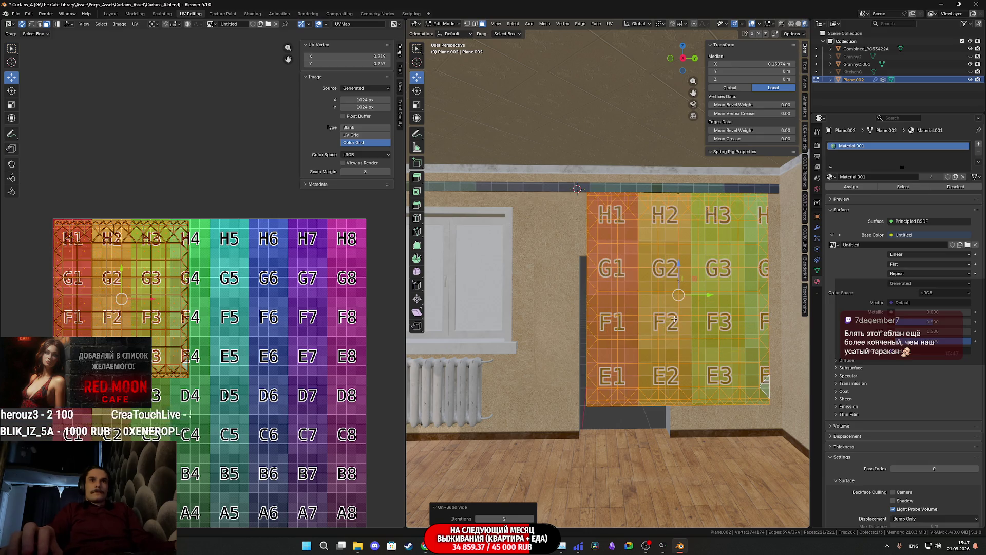
right_click(674, 319)
mouse_move(668, 334)
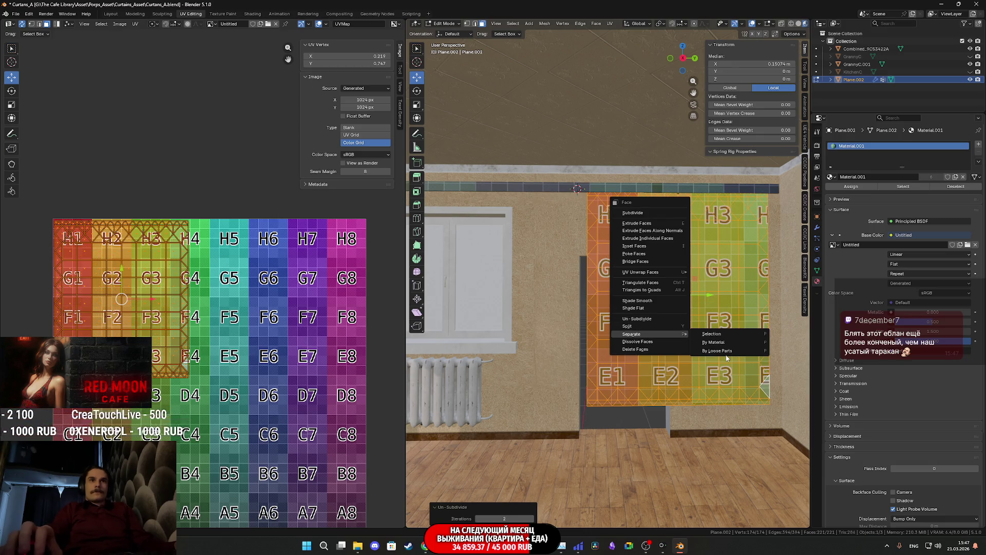
key("Escape")
key("ctrl+z")
key("ctrl+z")
right_click(686, 371)
left_click(686, 371)
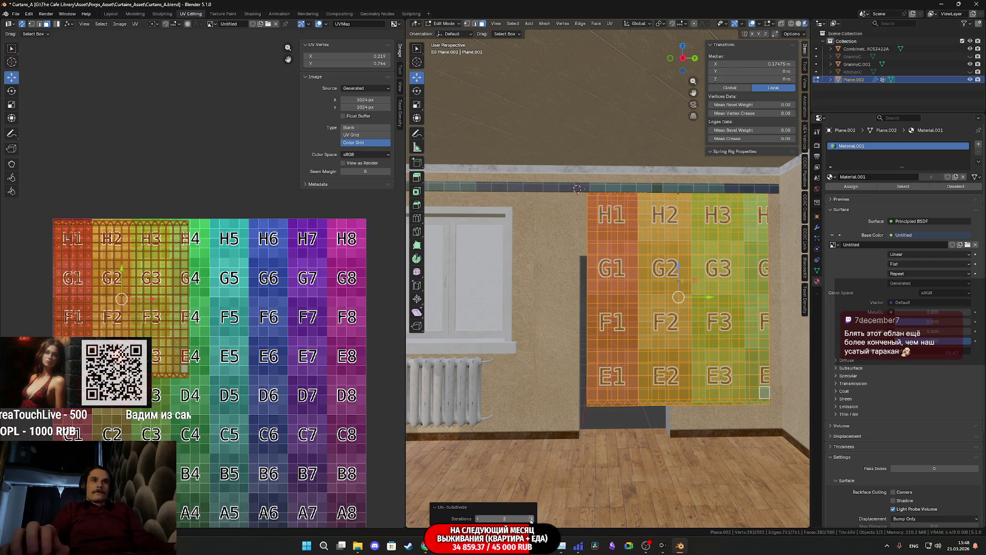
left_click(532, 519)
left_click(532, 519)
left_click(533, 518)
left_click(533, 519)
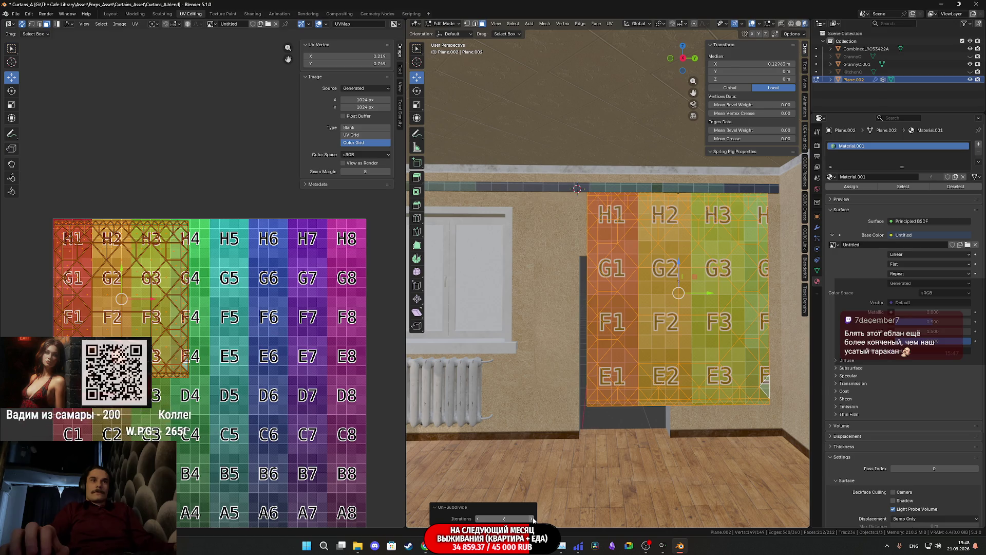
left_click(532, 519)
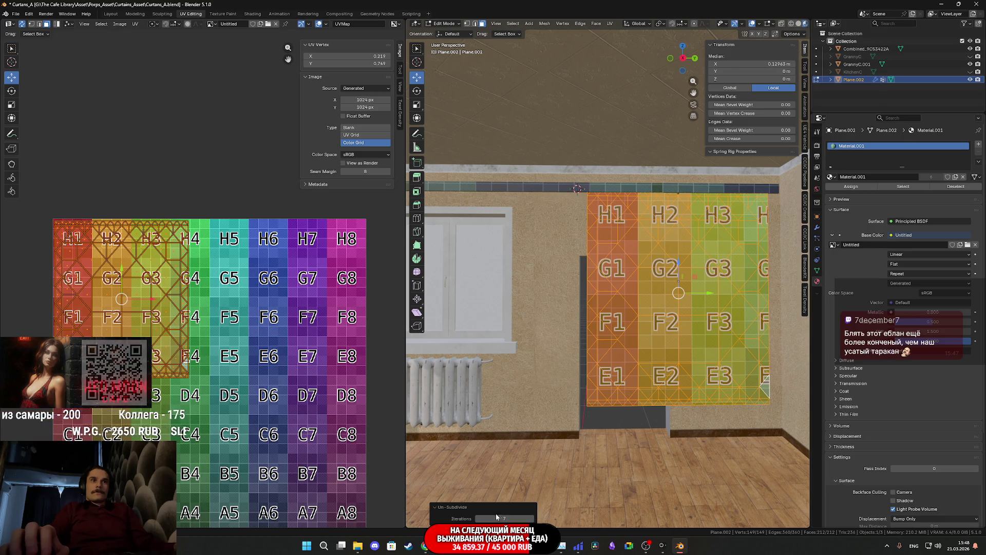
left_click(480, 519)
left_click(478, 519)
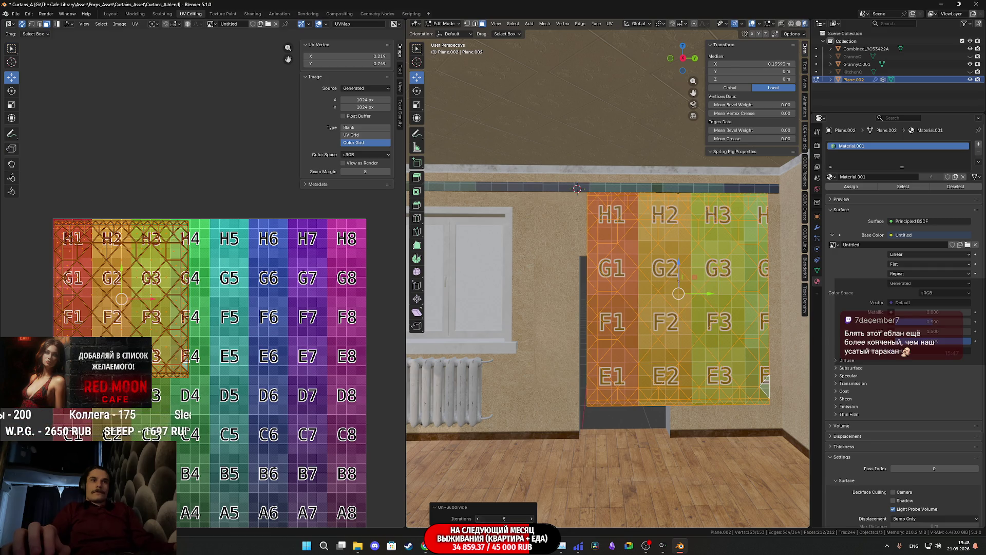
left_click(478, 519)
left_click(478, 519)
left_click(478, 519)
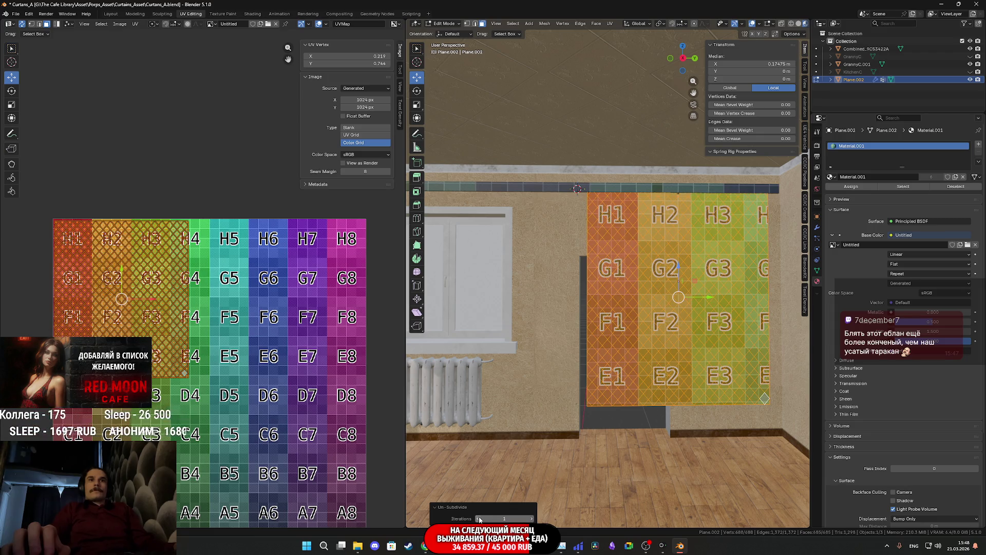
key("ctrl+z")
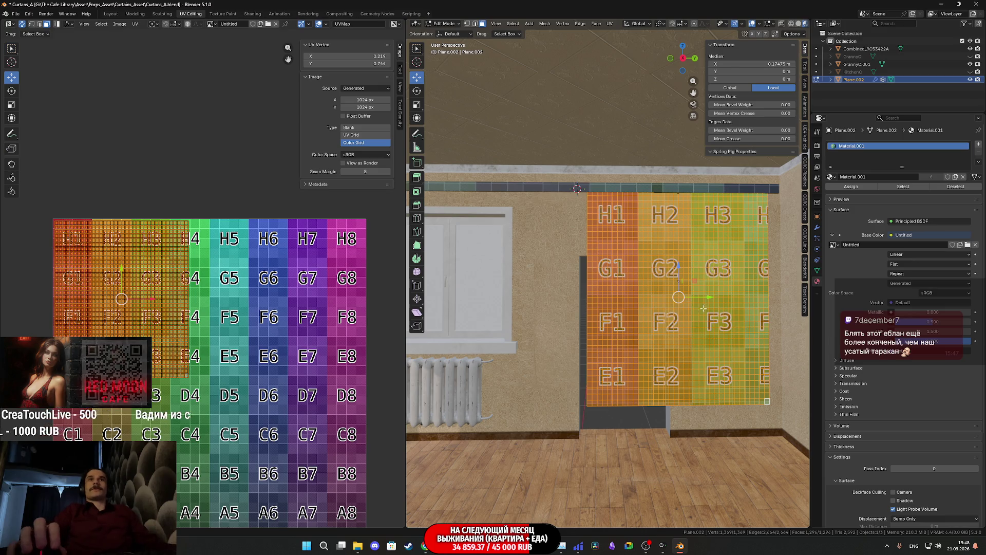
Step: Switch to edge selection and pick three vertical edge loops from the curtain's left border
scroll(703, 304, "up", 3)
key("2")
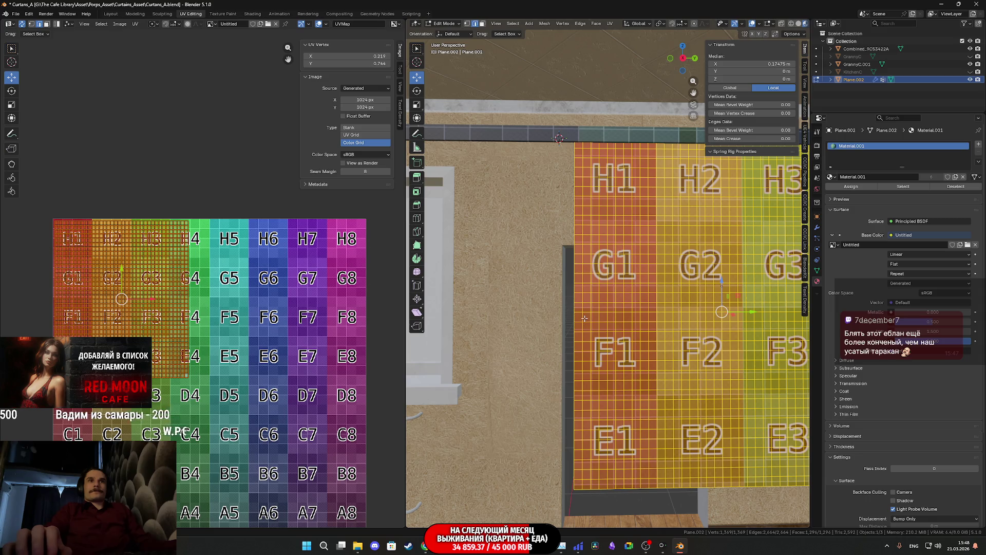
left_click(584, 316, "alt")
left_click(601, 317, "alt+shift")
left_click(615, 316, "alt+shift")
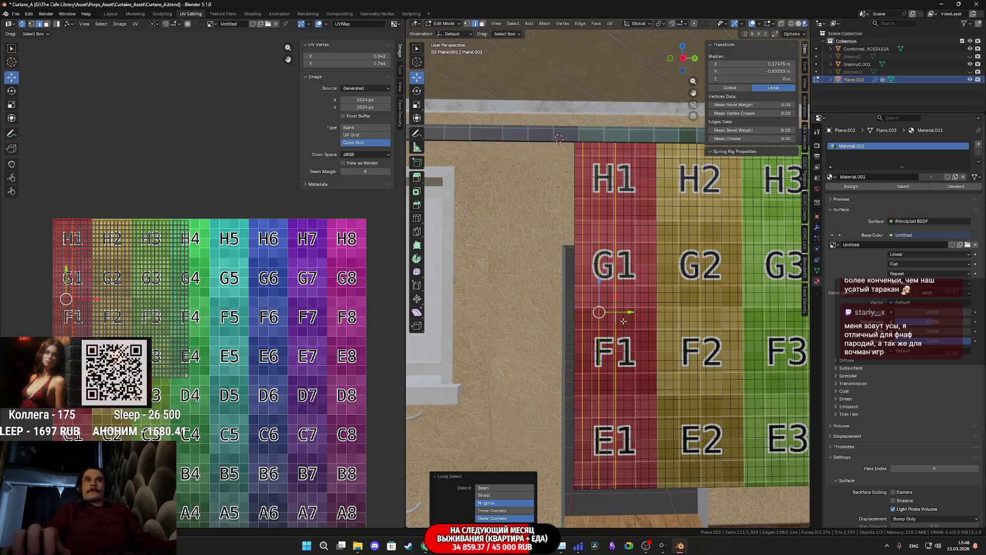
scroll(624, 324, "up", 2)
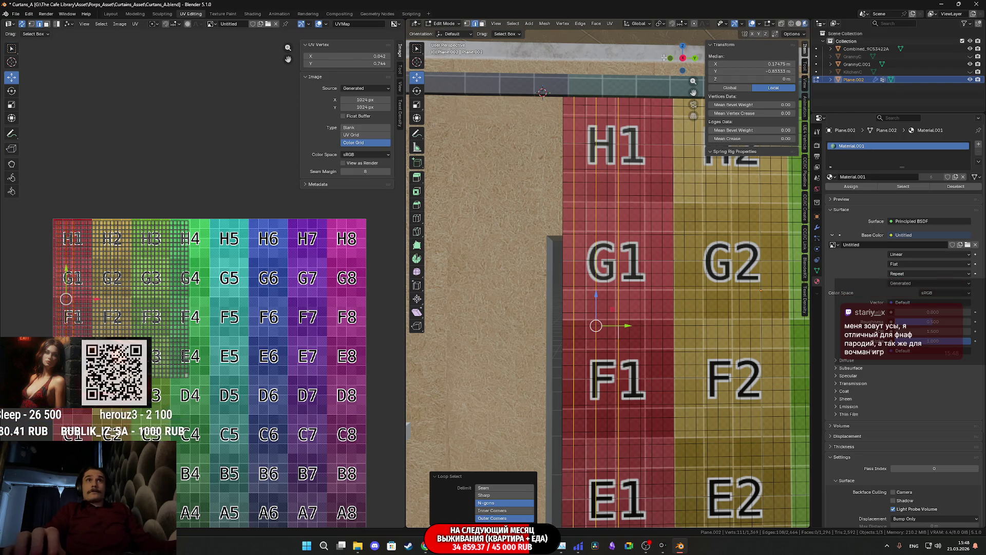
Step: Switch to an orthographic side view, hide Combined_9C53422A, and use plain grey solid shading
left_click(683, 58)
left_click(683, 58)
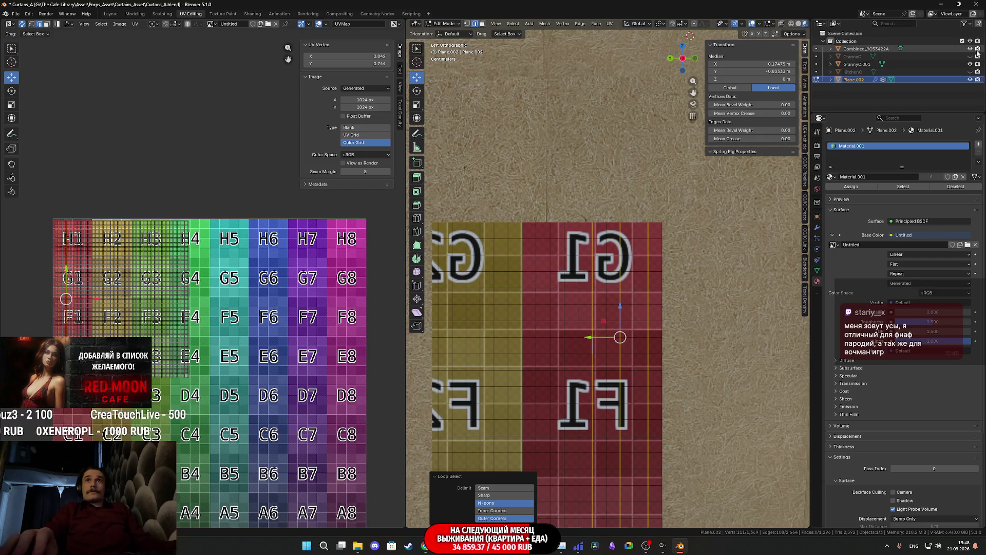
left_click(971, 49)
scroll(652, 169, "down", 3)
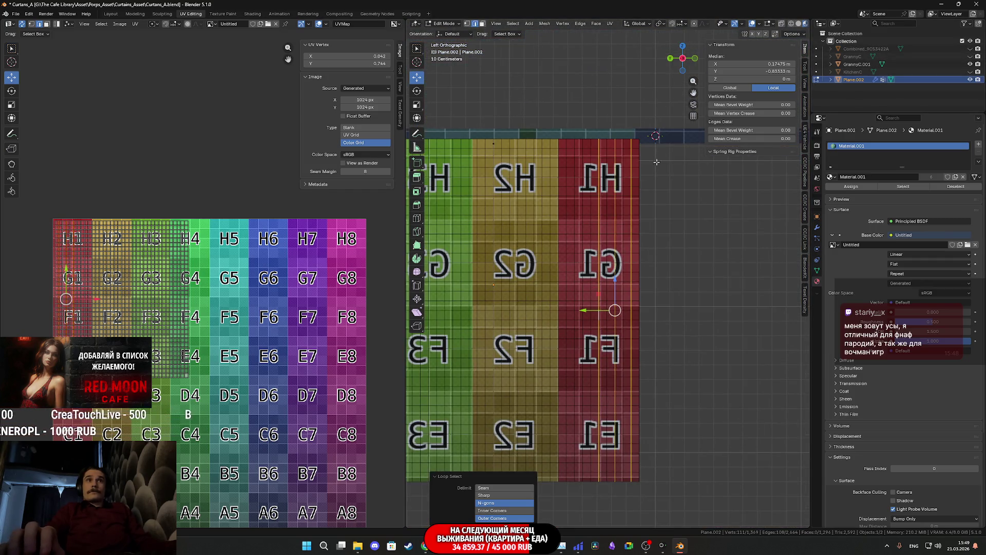
left_click(791, 24)
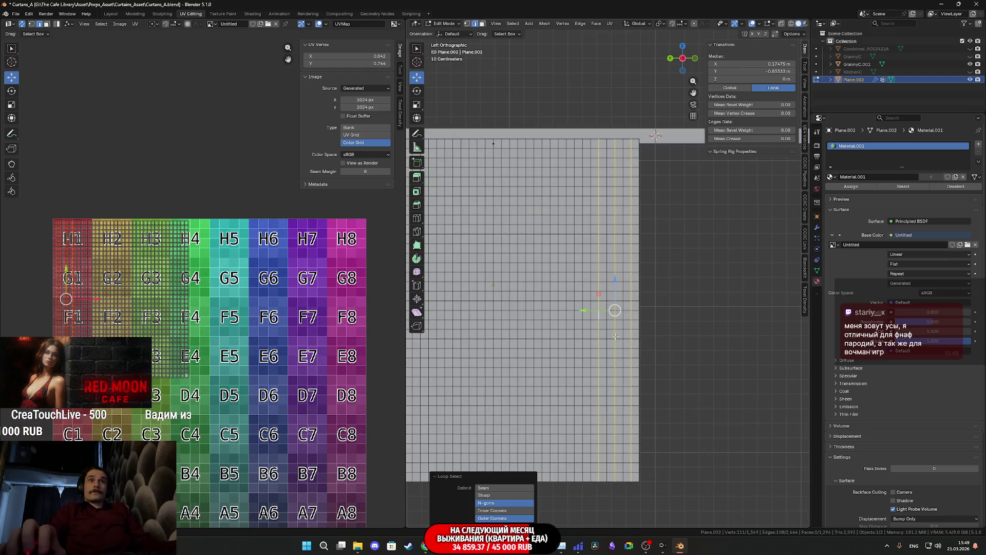
Step: Adjust the vertical edge loop selection, adding a fifth loop
left_click(631, 354, "alt")
left_click(623, 354, "alt+shift")
left_click(615, 353, "alt+shift")
left_click(607, 352, "alt+shift")
left_click(599, 353, "alt+shift")
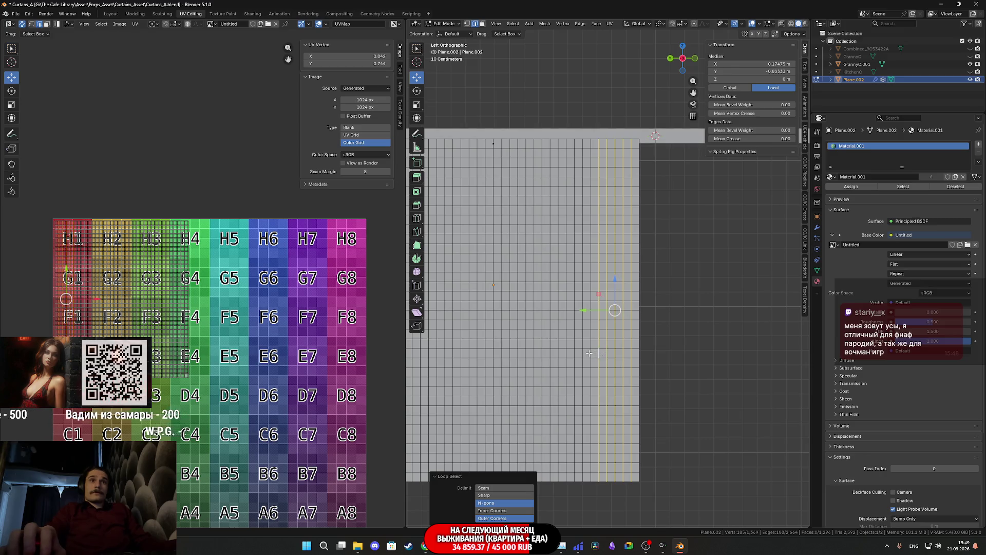
Step: Select all, deselect the bottom, right, left and top border edges, then bring up Delete
key("a")
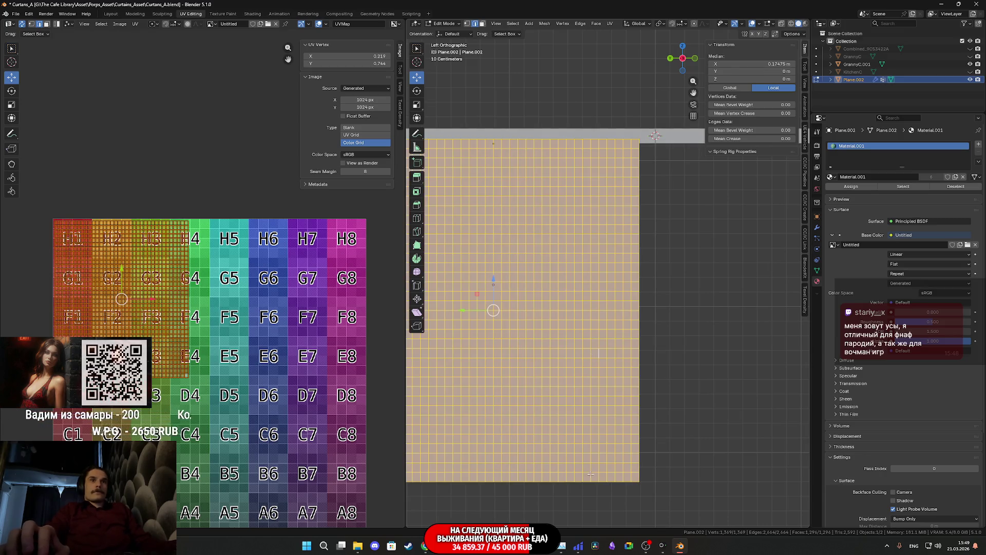
left_click(577, 482, "alt+shift")
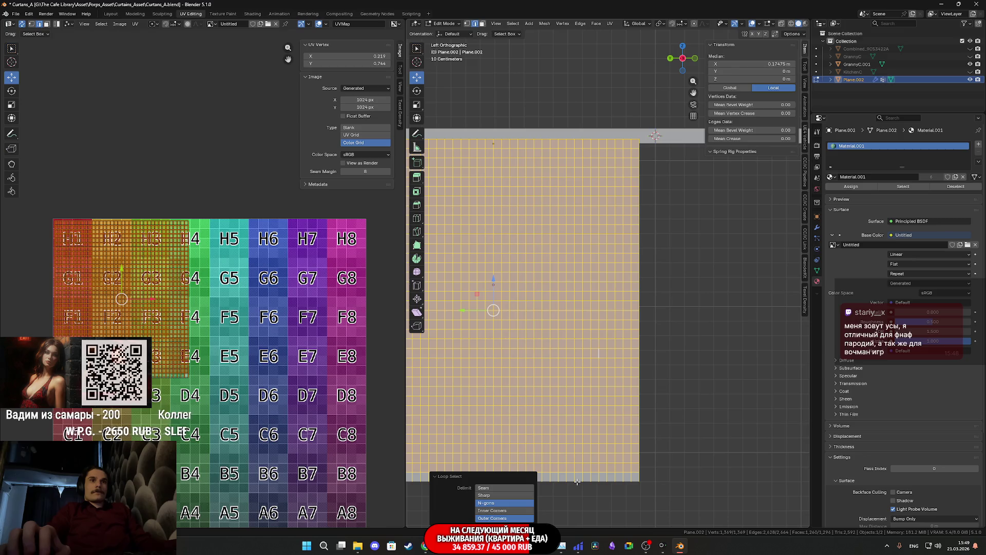
left_click(639, 455, "alt+shift")
mouse_move(522, 409)
middle_mouse_down("shift")
mouse_move(662, 406)
mouse_move(698, 430)
middle_mouse_up("shift")
left_click(574, 420, "alt+shift")
mouse_move(574, 420)
middle_mouse_down("shift")
mouse_move(511, 450)
mouse_move(464, 523)
mouse_move(466, 537)
middle_mouse_up("shift")
left_click(544, 247, "alt+shift")
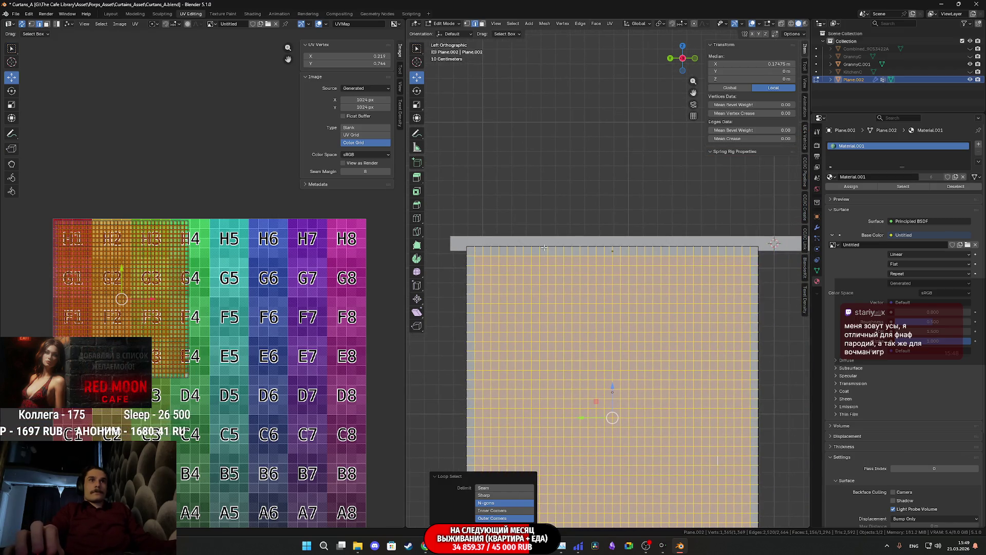
key("x")
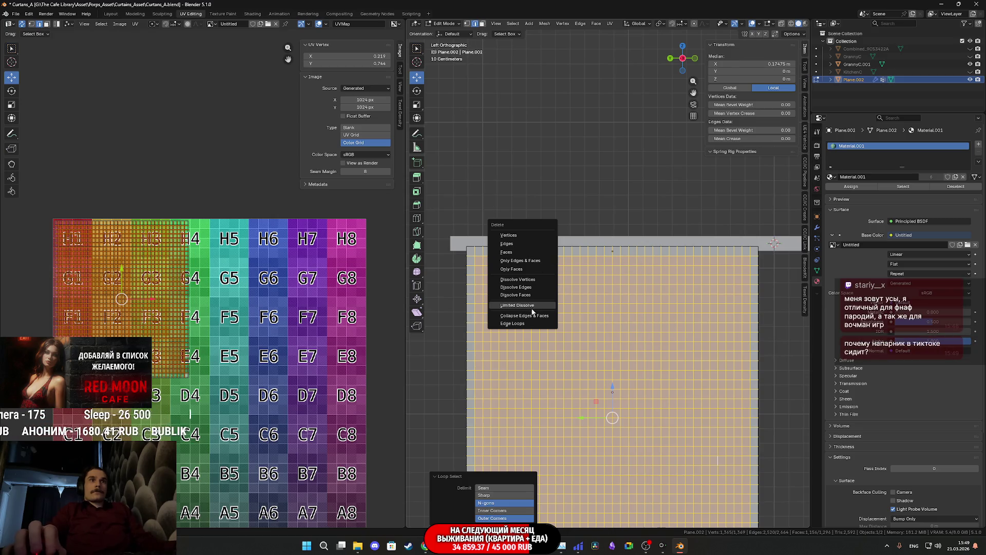
Step: Dissolve the selected inner edges, leaving a single four-vertex face, and return to Object Mode
left_click(530, 291)
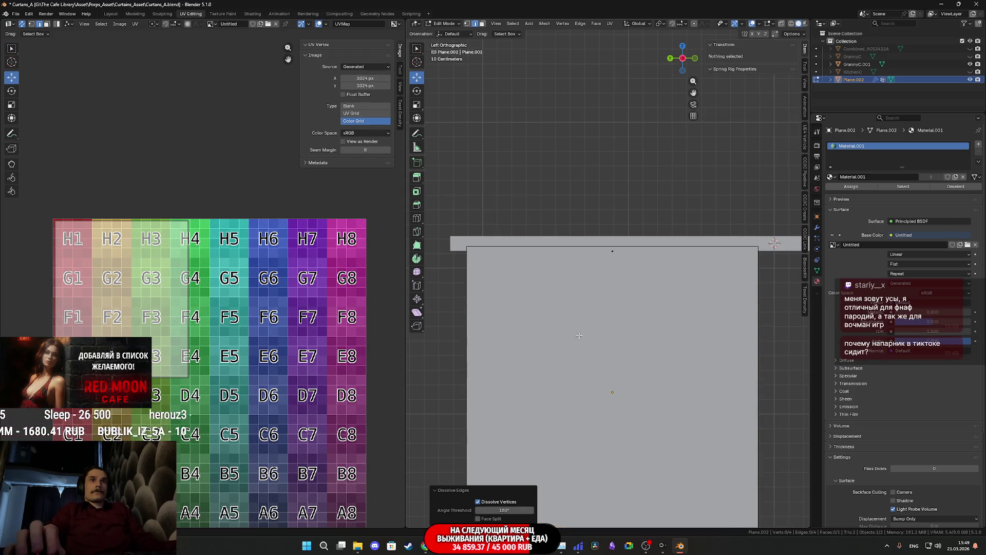
middle_click_drag(601, 354, 607, 279, "shift")
scroll(616, 290, "down", 2)
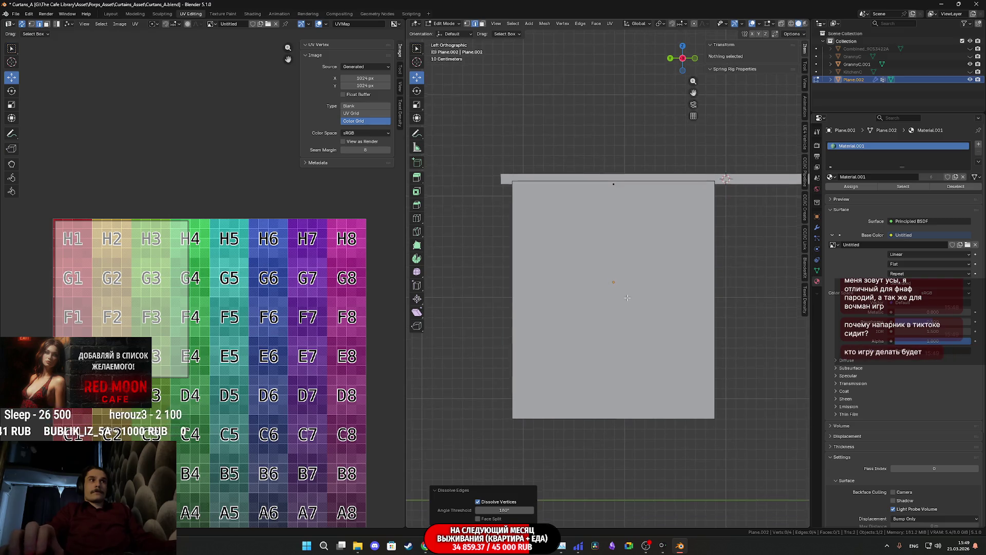
mouse_move(627, 296)
middle_mouse_down()
mouse_move(456, 303)
mouse_move(647, 295)
middle_mouse_up()
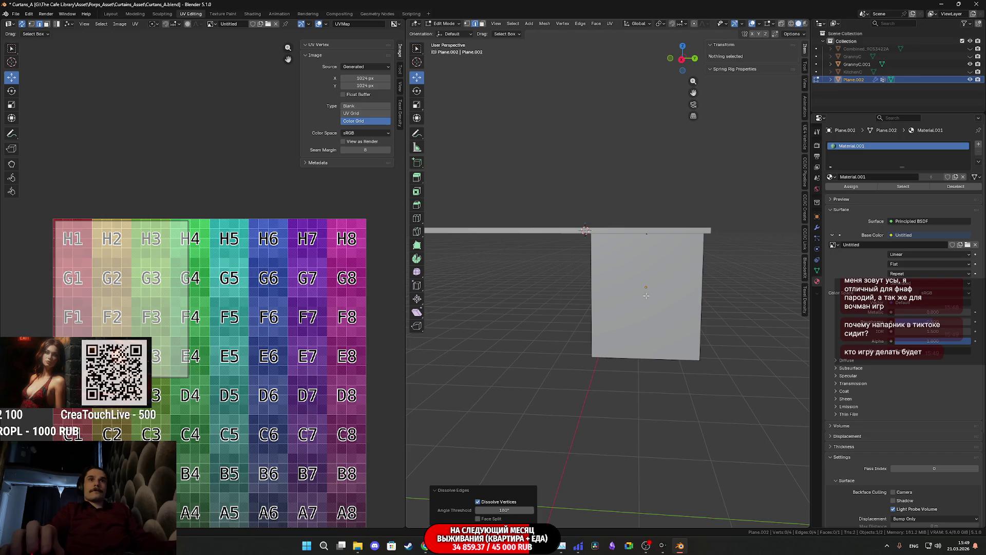
key("Tab")
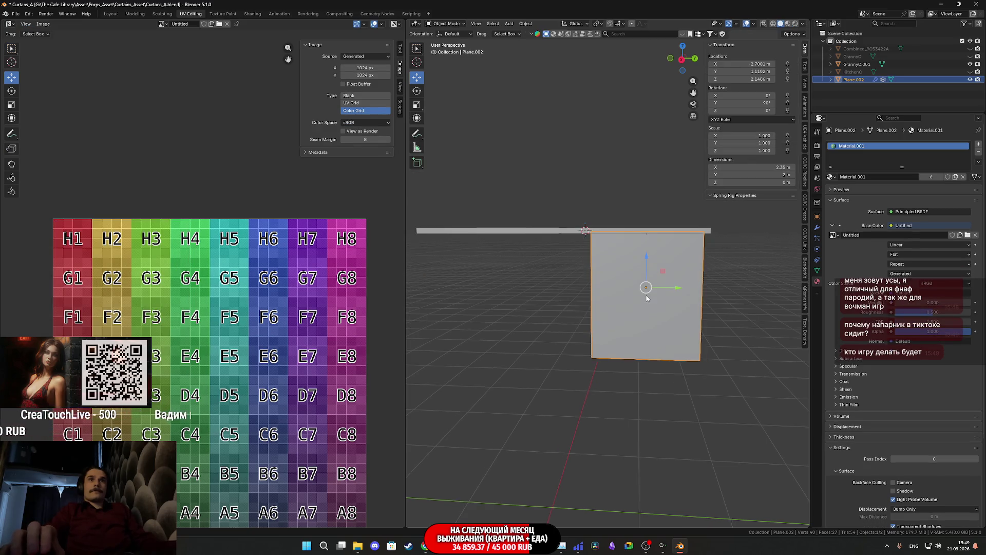
Step: Check Plane.002's constraint and physics tabs, then show its mesh data with one vertex group
middle_click_drag(647, 298, 645, 288)
left_click(818, 260)
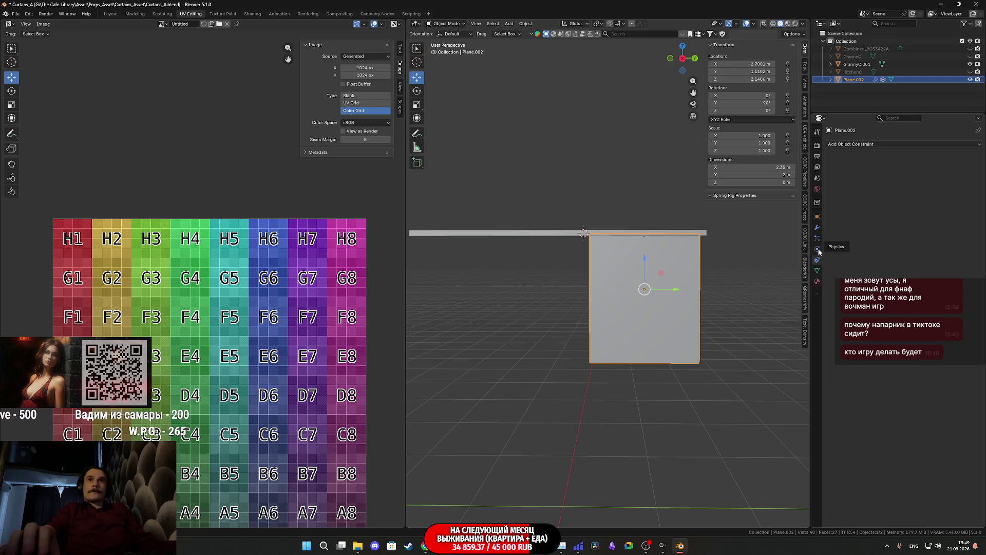
left_click(819, 249)
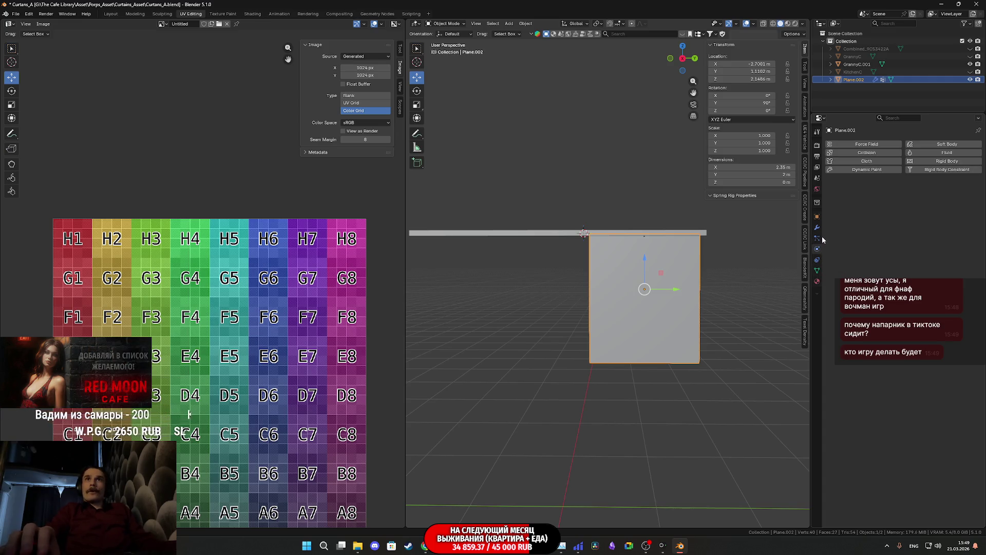
left_click(818, 270)
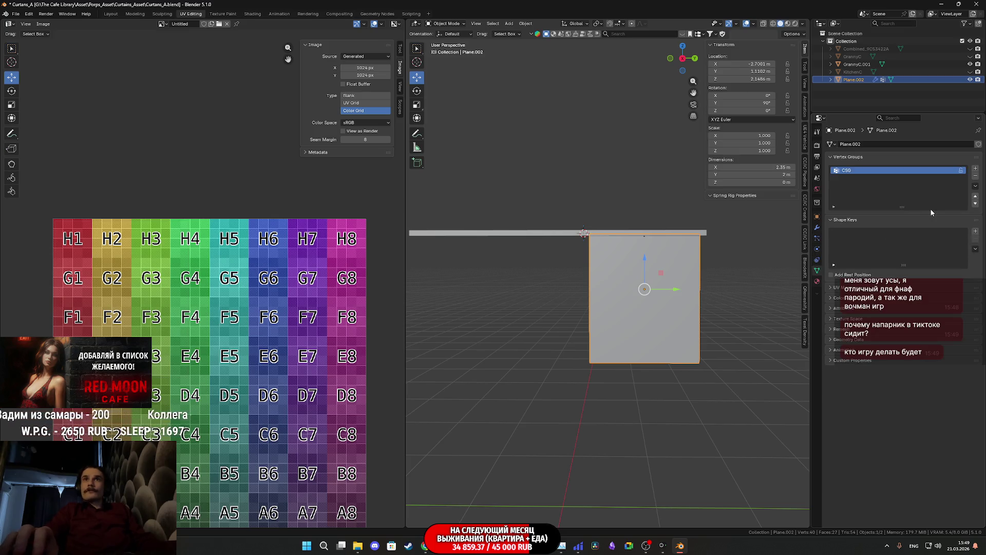
Step: Unhide Combined_9C53422A so the wall, window and radiator appear behind the curtain
middle_click_drag(559, 257, 582, 261, "shift")
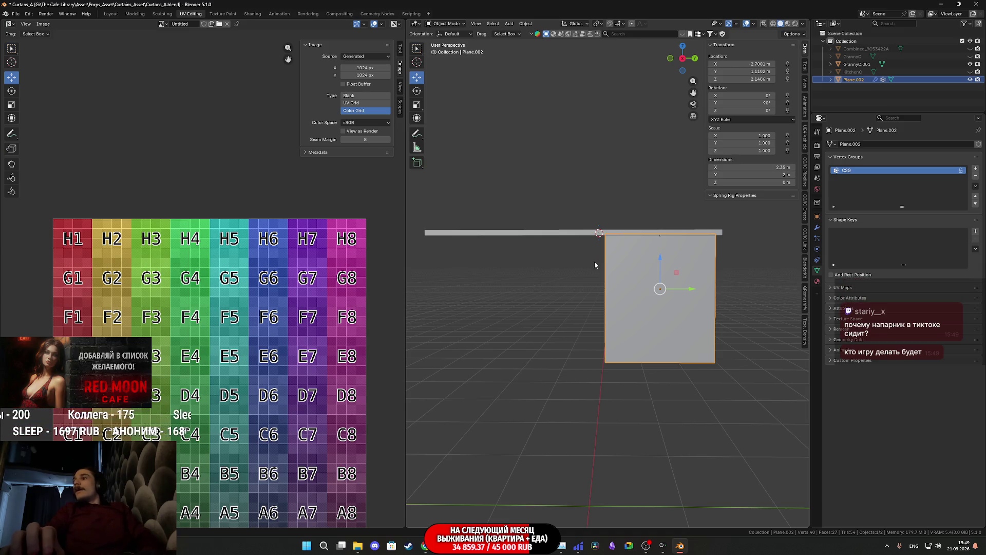
scroll(595, 262, "up", 1)
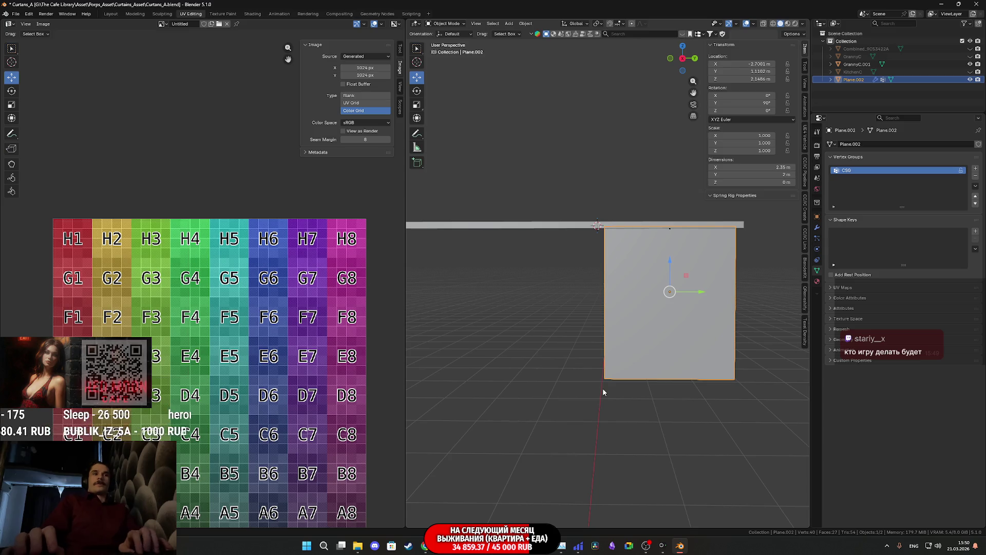
mouse_move(649, 331)
middle_mouse_down()
mouse_move(654, 310)
mouse_move(740, 249)
middle_mouse_up()
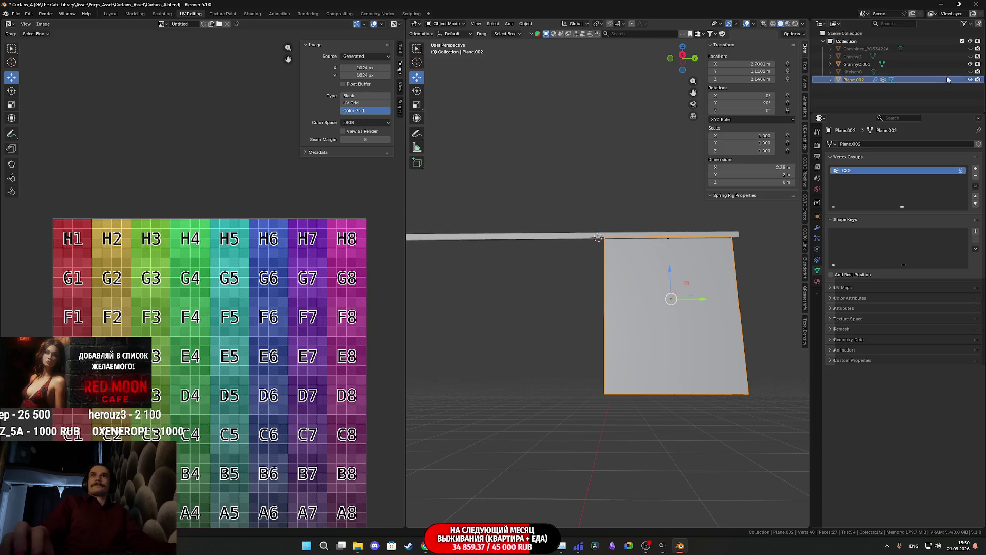
left_click(970, 49)
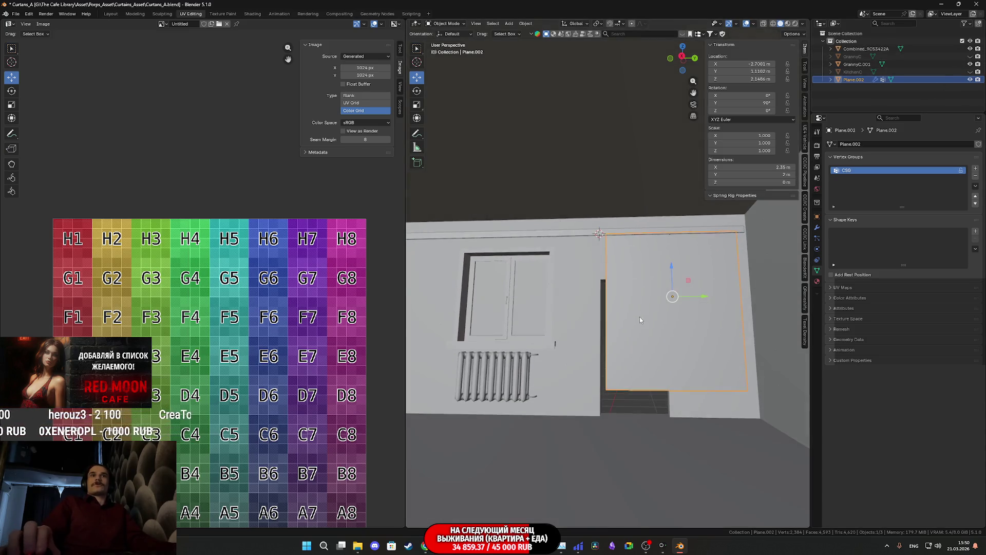
Step: Select the curtain's bottom edge and drag it down along Z by about 0.315 m
key("Tab")
middle_click_drag(640, 316, 703, 335)
left_click(703, 335)
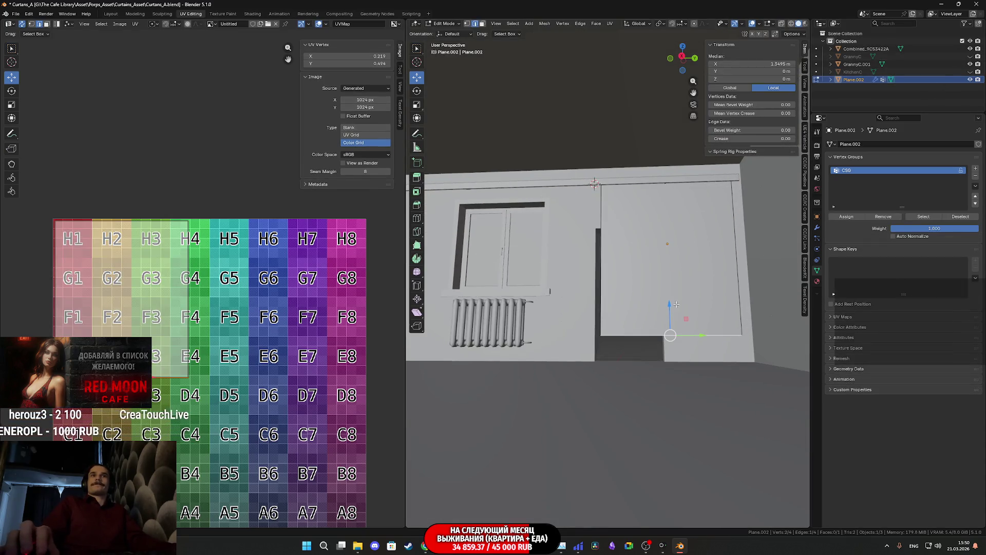
left_click_drag(669, 304, 674, 326)
middle_click_drag(674, 327, 673, 354)
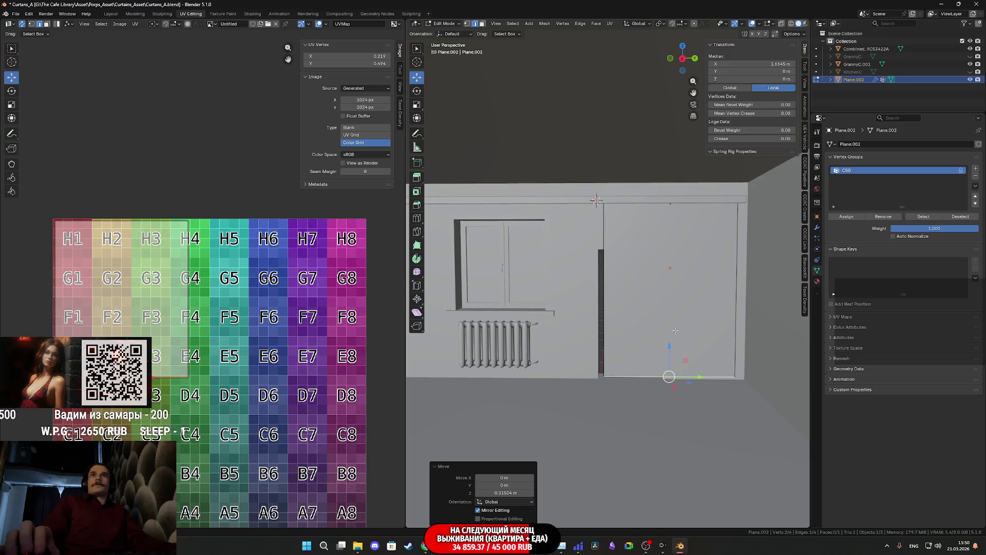
key("Tab")
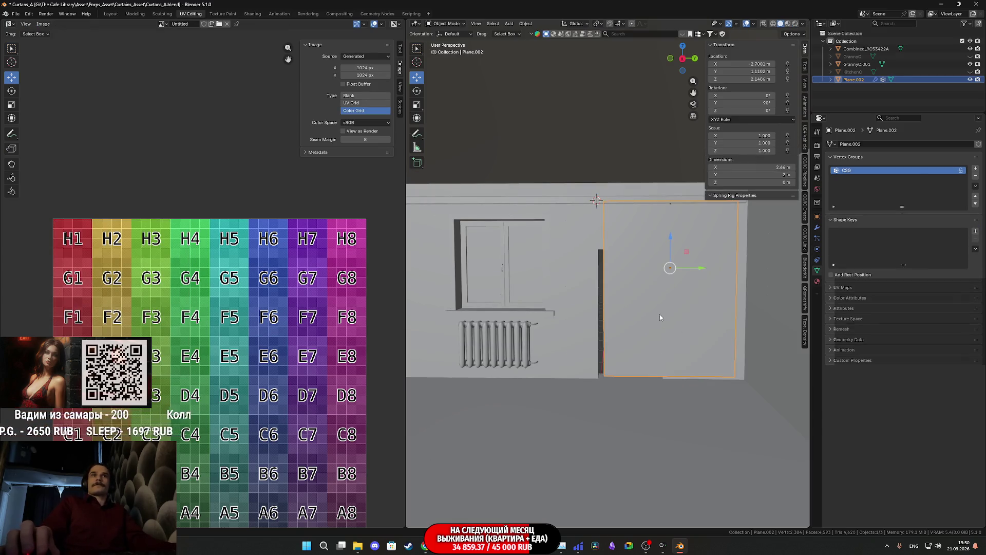
Step: Duplicate the curtain plane and move the copy about 3.017 m along Y over the window wall
key("shift+d")
right_click(659, 312)
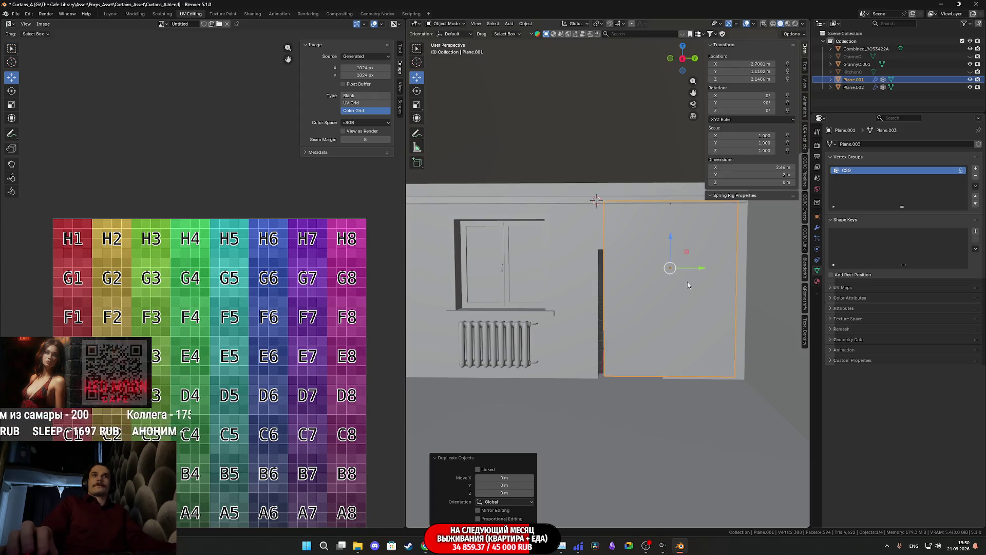
middle_click_drag(688, 287, 727, 286, "shift")
key("g")
key("y")
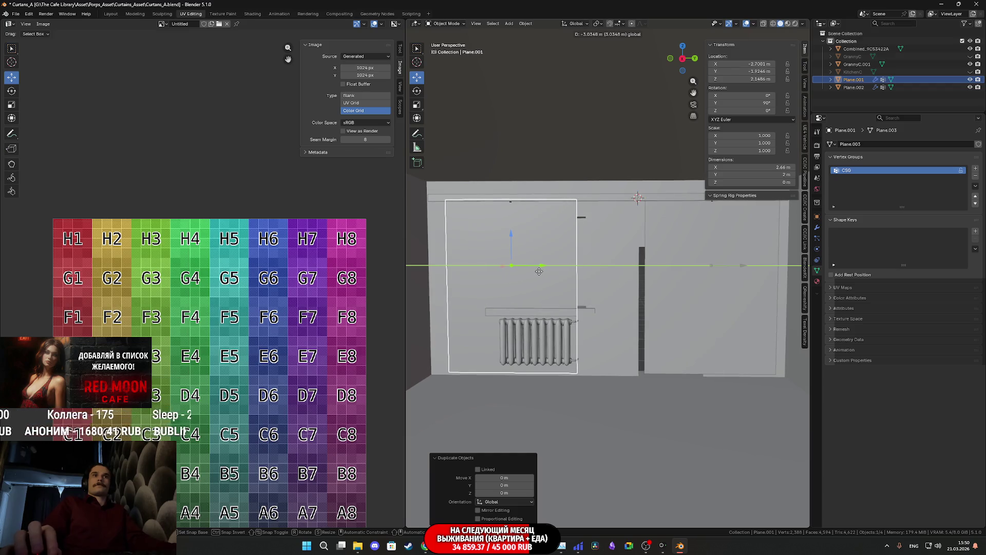
left_click(540, 269)
mouse_move(540, 269)
middle_mouse_down()
mouse_move(674, 282)
mouse_move(614, 292)
mouse_move(624, 294)
mouse_move(557, 375)
mouse_move(551, 277)
mouse_move(541, 308)
mouse_move(544, 296)
mouse_move(650, 318)
mouse_move(623, 312)
mouse_move(570, 329)
mouse_move(600, 319)
mouse_move(559, 313)
mouse_move(573, 317)
middle_mouse_up()
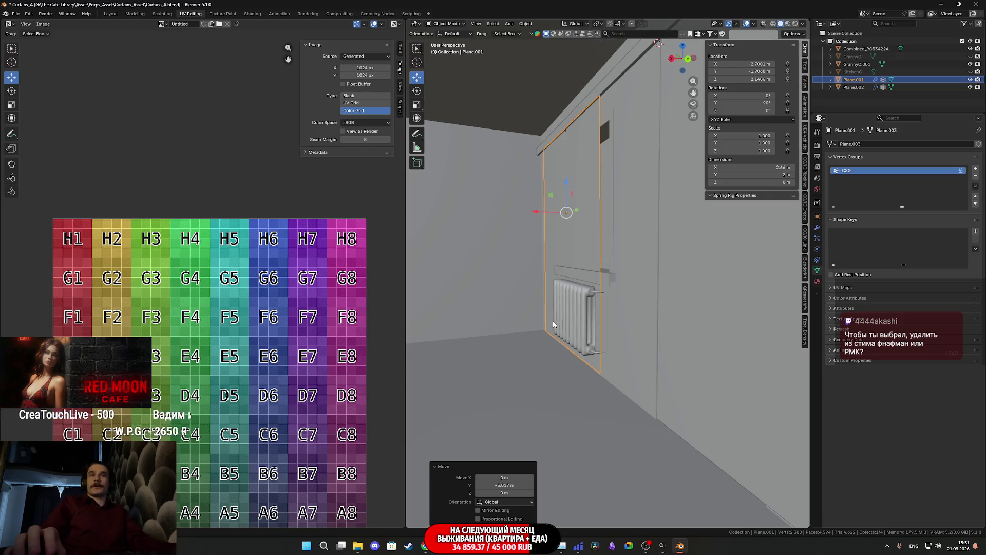
Step: Scale the copied curtain 1.705× along Y and push its side edge outward to span the wall
mouse_move(573, 382)
middle_mouse_down()
mouse_move(618, 384)
mouse_move(686, 361)
mouse_move(505, 340)
mouse_move(459, 311)
mouse_move(571, 310)
mouse_move(637, 328)
middle_mouse_up()
key("Tab")
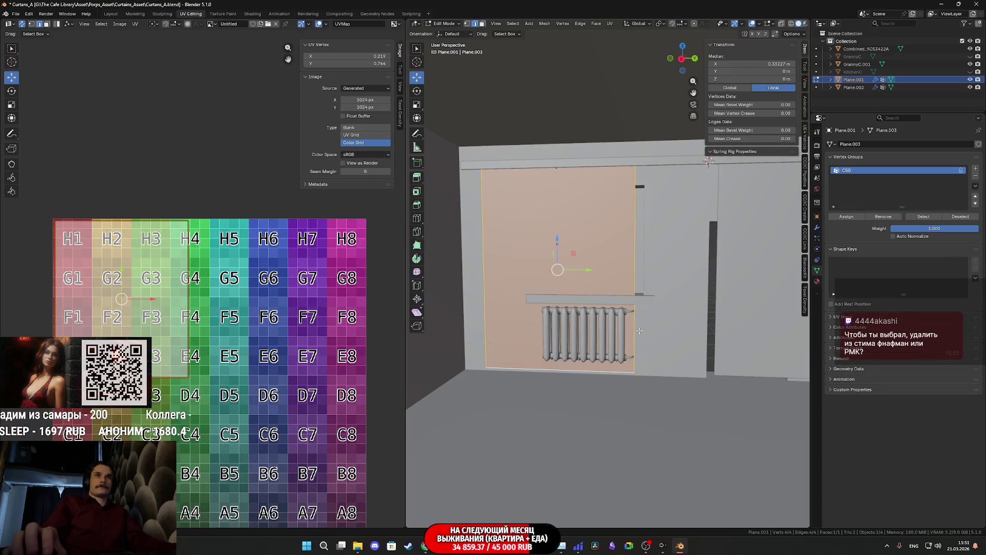
key("s")
key("y")
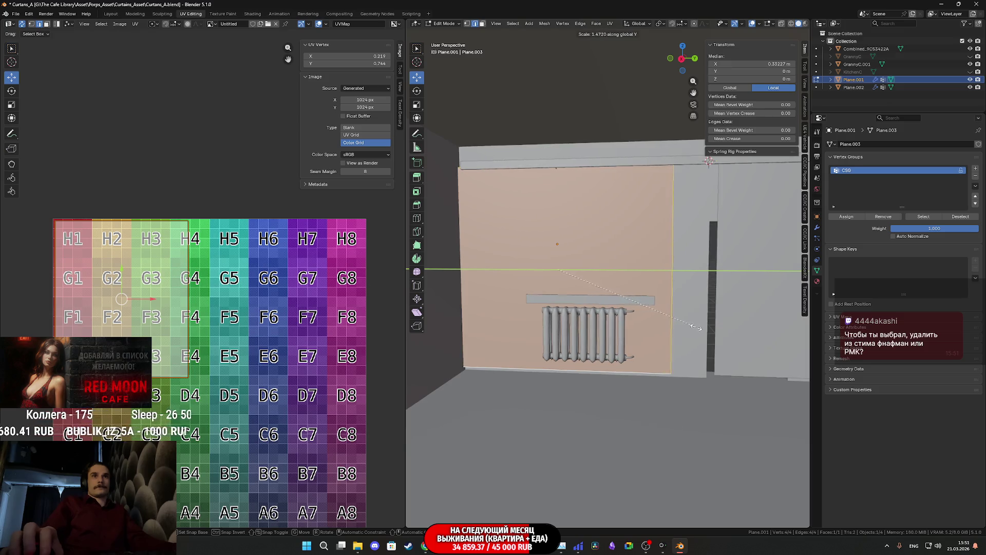
left_click(722, 327)
left_click_drag(591, 275, 628, 277)
middle_click_drag(617, 273, 656, 304)
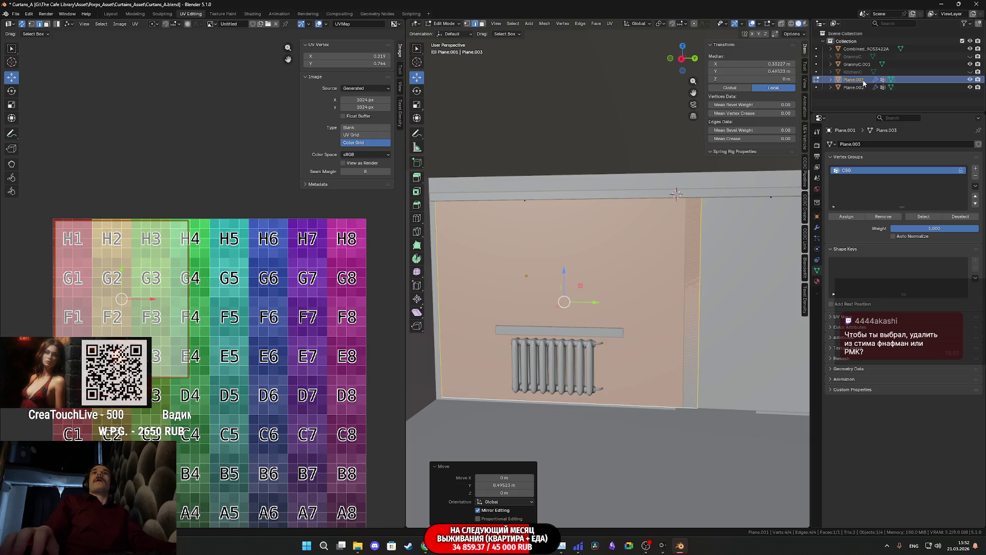
Step: Hide the original Plane.002 and bring up the edge operations menu
left_click(971, 87)
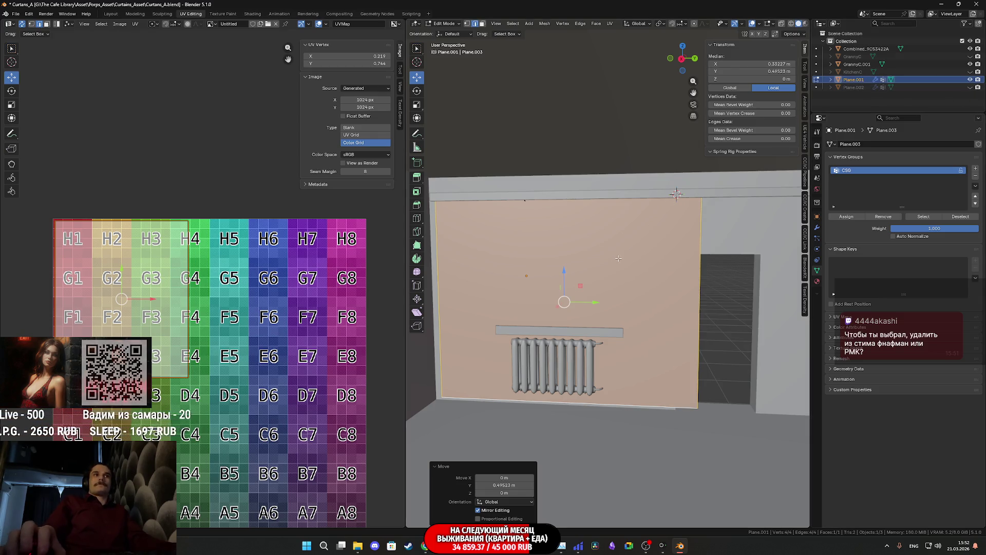
scroll(617, 270, "up", 2)
key("ctrl+e")
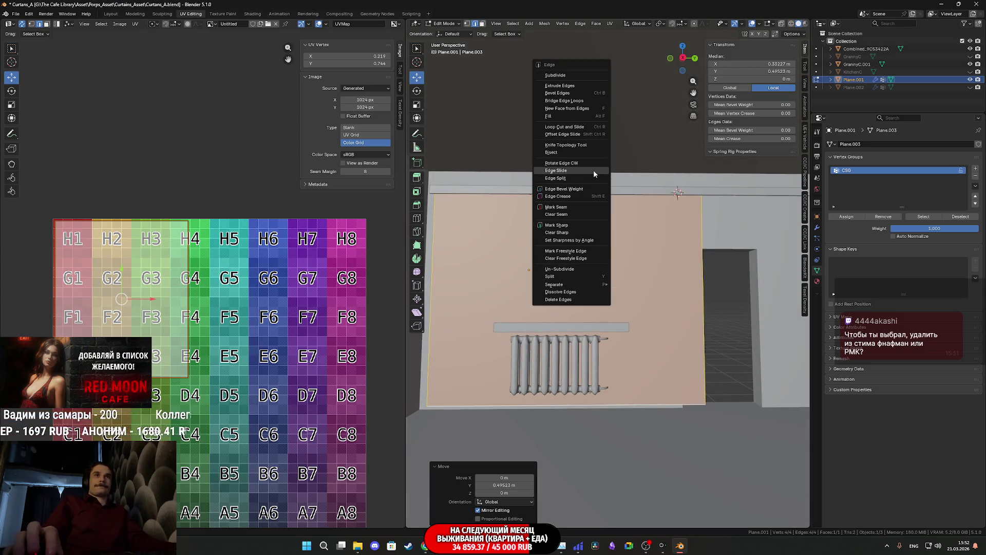
Step: Subdivide the curtain face with 35 cuts and inspect the dense result
left_click(557, 75)
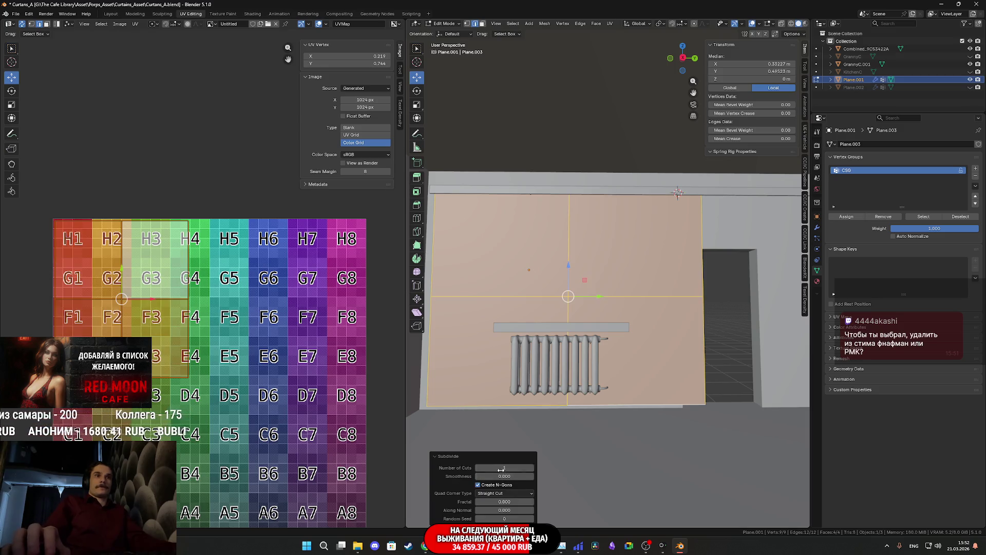
type("35")
key("Return")
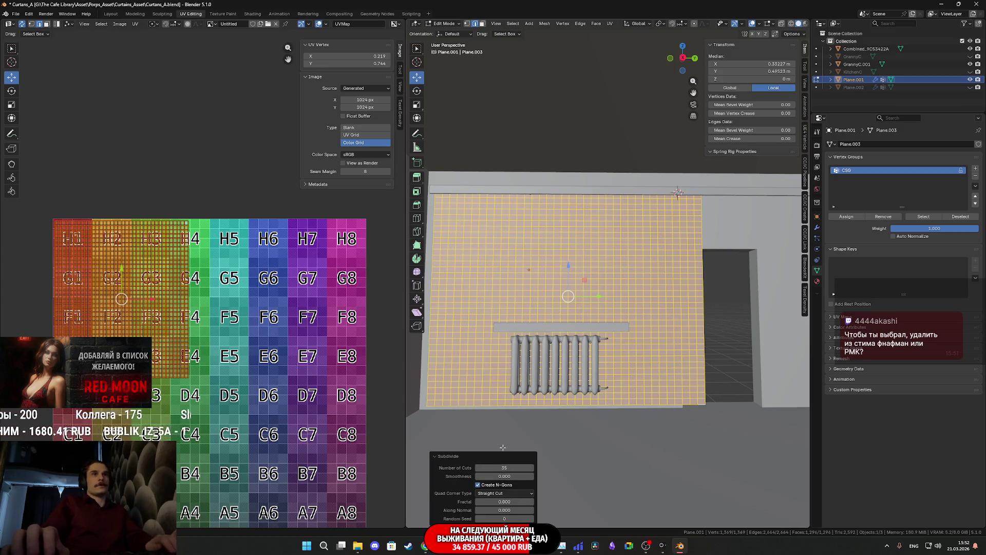
scroll(583, 342, "up", 3)
scroll(582, 342, "down", 1)
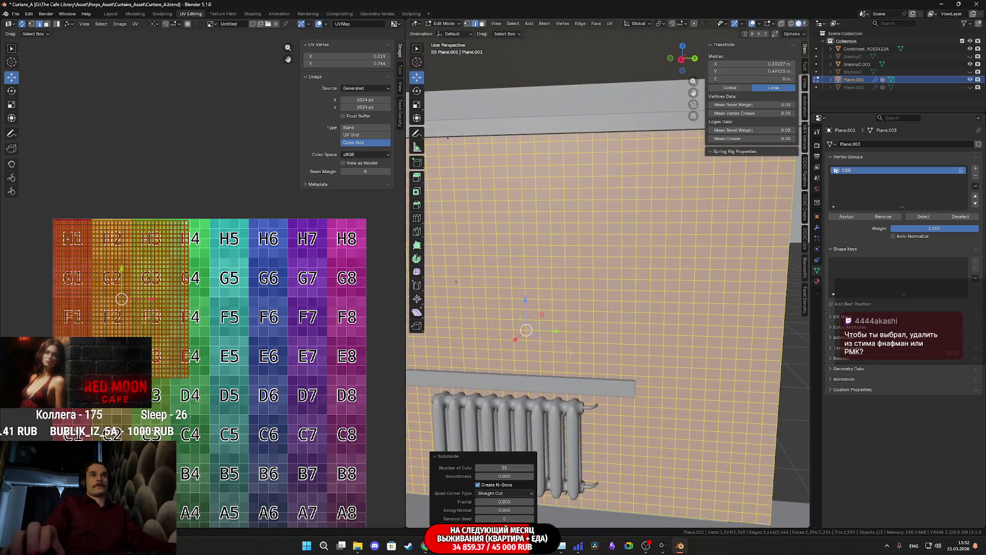
middle_click_drag(582, 342, 607, 314)
scroll(613, 304, "up", 3)
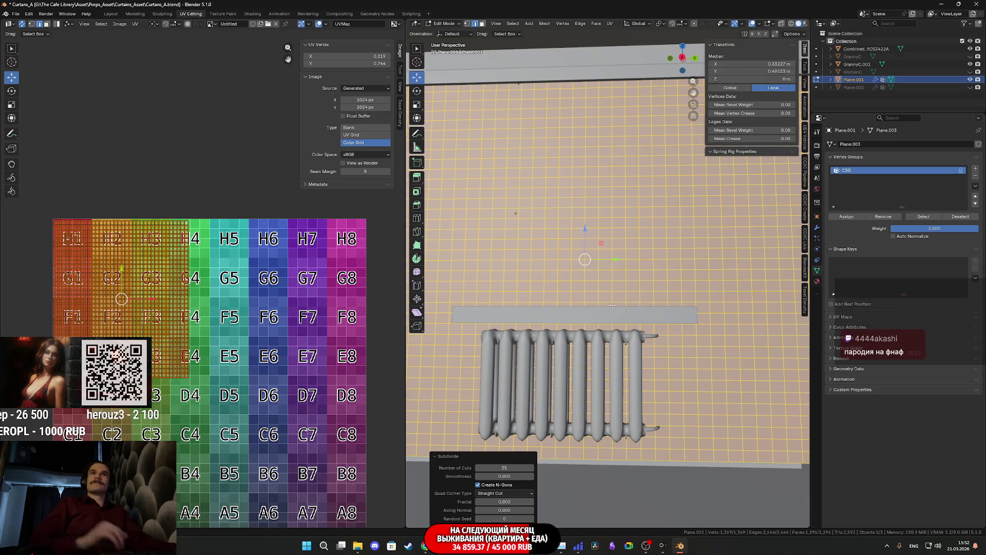
scroll(614, 308, "down", 4)
middle_click_drag(625, 326, 627, 341)
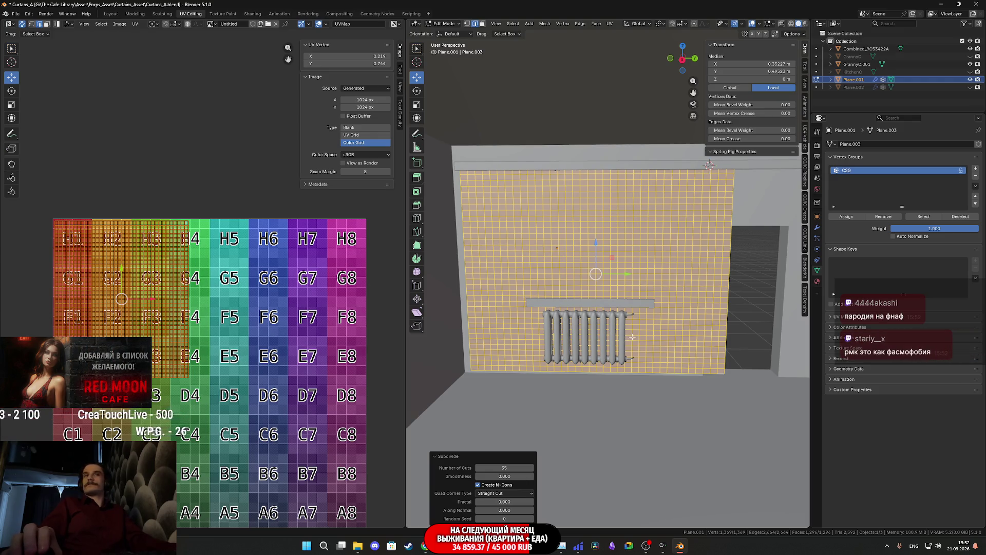
Step: Revert the curtain to a single face and start a vertical loop cut
middle_click_drag(632, 338, 641, 328)
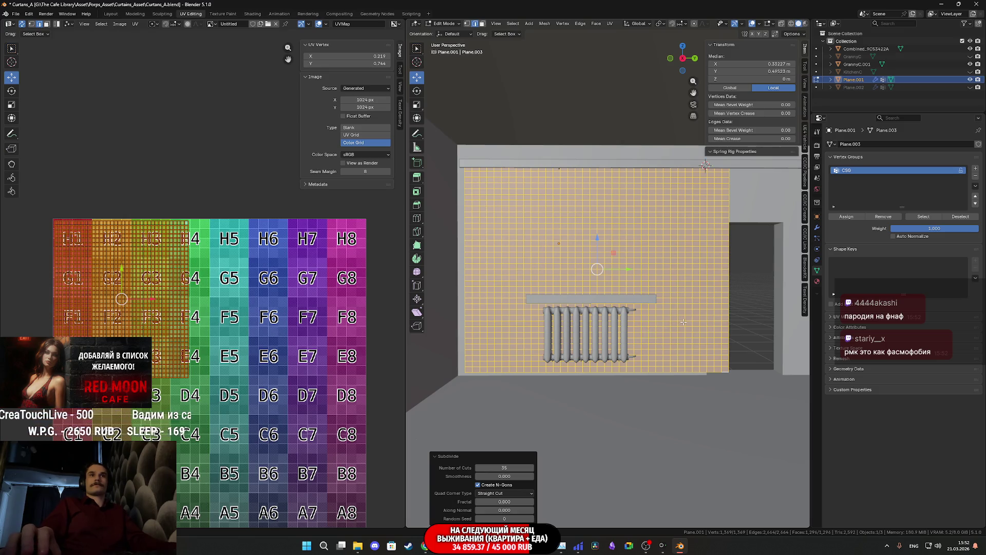
key("ctrl+z")
key("ctrl+r")
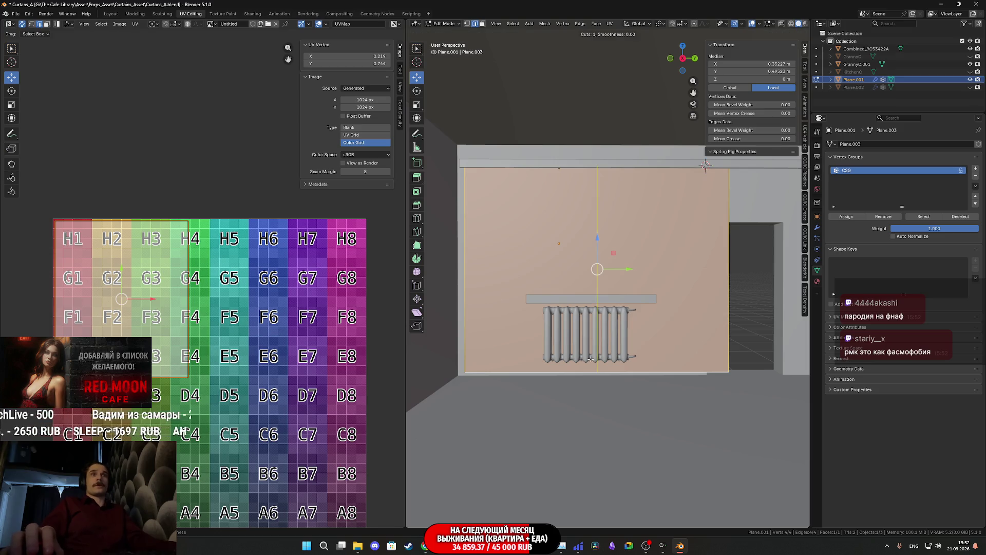
left_click(588, 368)
right_click(654, 284)
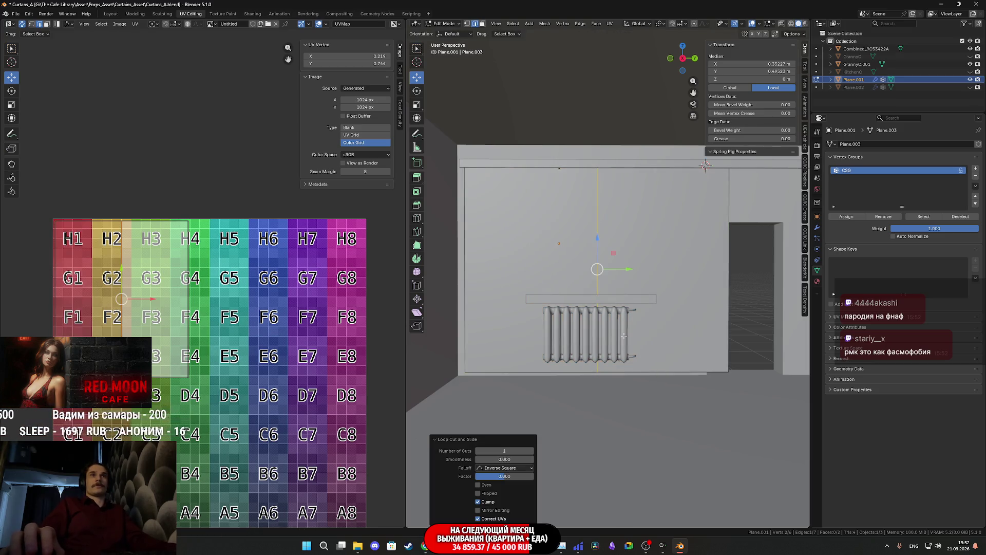
key("3")
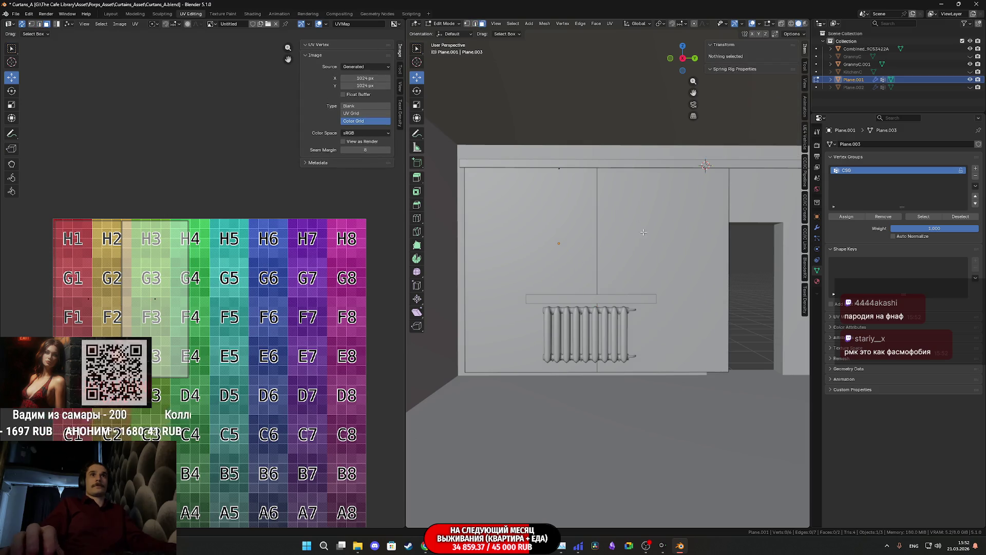
left_click(654, 284)
left_click(550, 242, "shift")
right_click(548, 241)
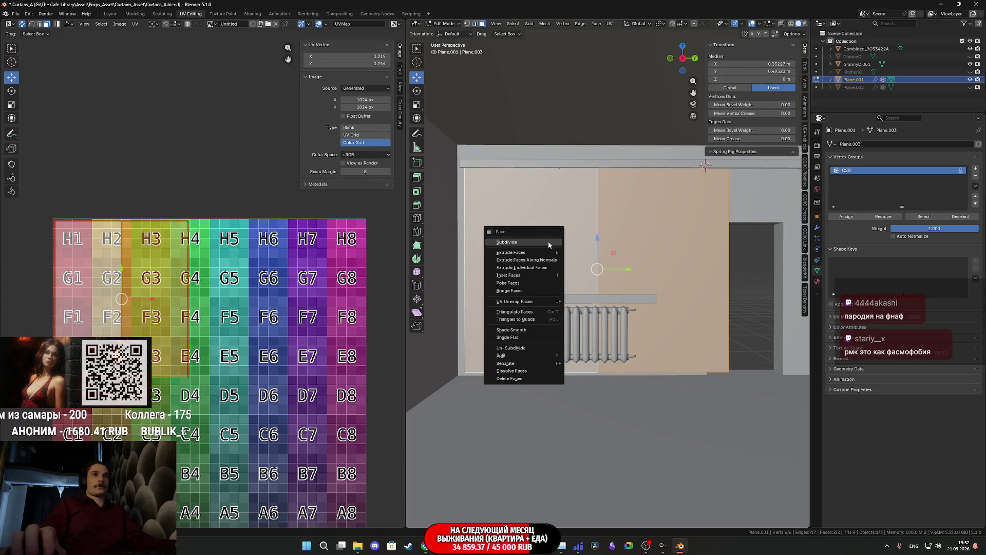
left_click(547, 244)
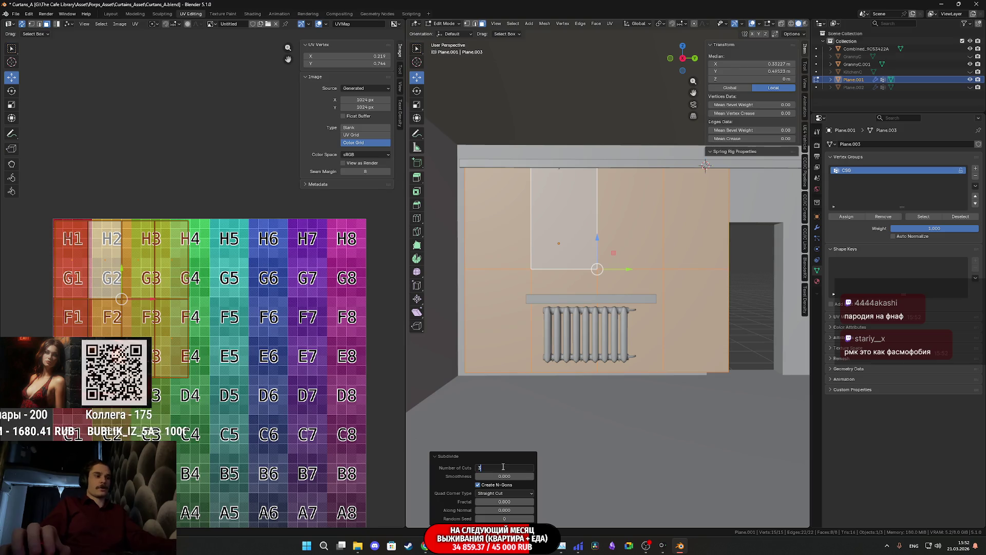
type("5")
key("Return")
scroll(626, 308, "up", 4)
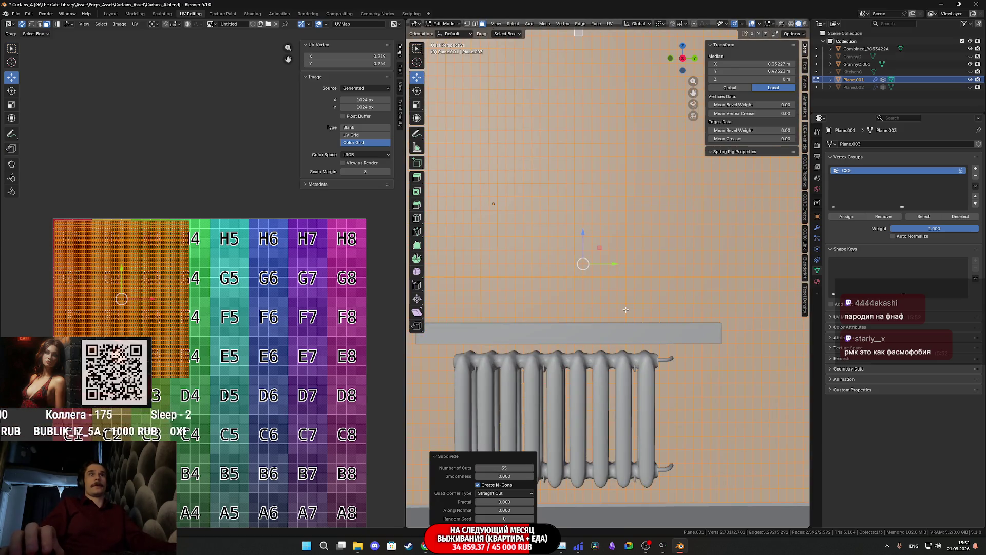
left_click(511, 467)
type("25")
key("Return")
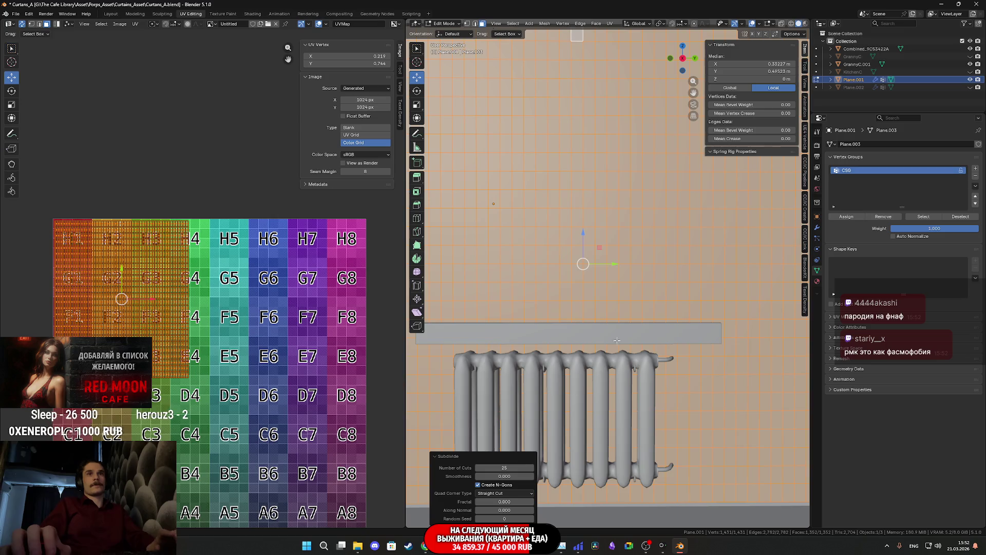
scroll(700, 235, "down", 4)
scroll(673, 247, "up", 2)
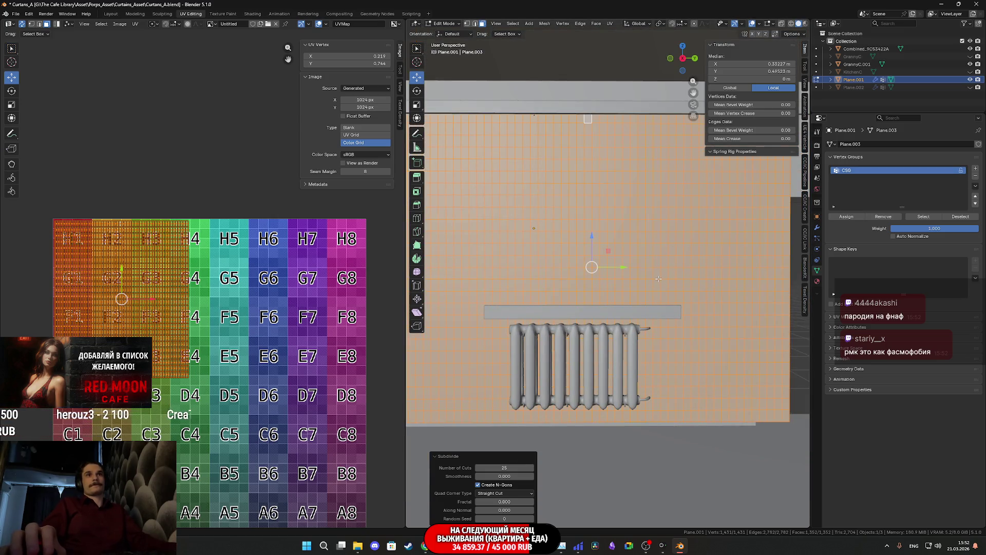
scroll(657, 281, "down", 3)
middle_click_drag(657, 281, 522, 285, "shift")
key("KP_Decimal")
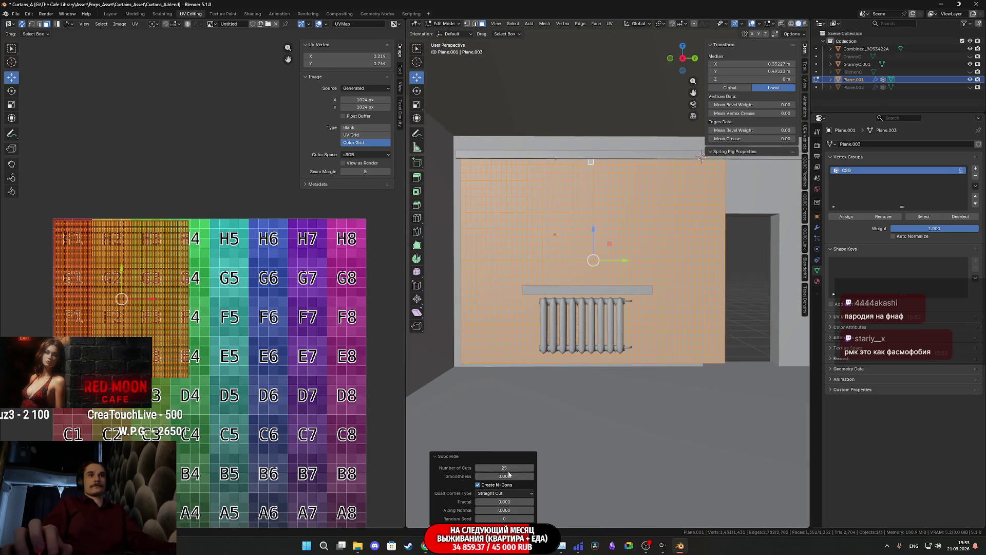
left_click(506, 468)
type("30")
key("Return")
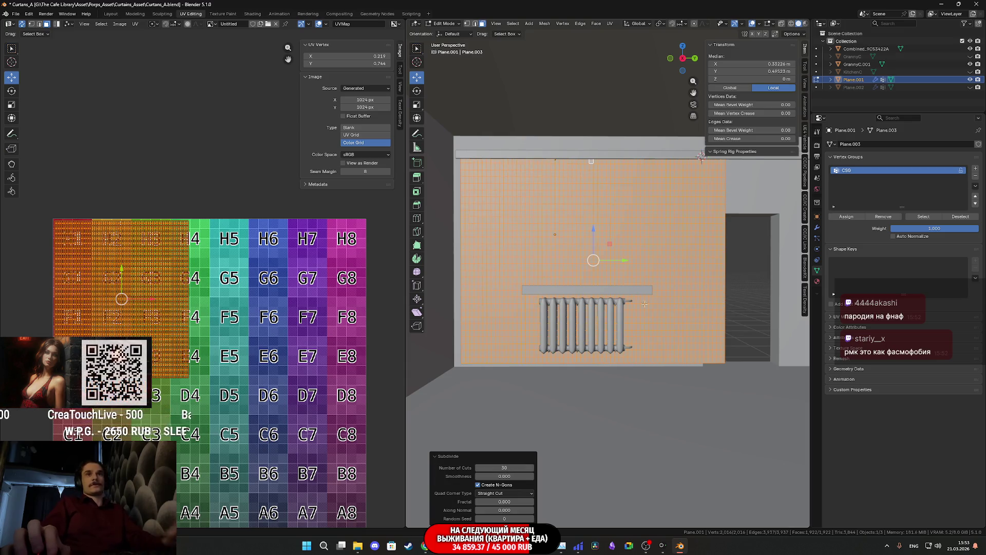
middle_click_drag(645, 298, 643, 300)
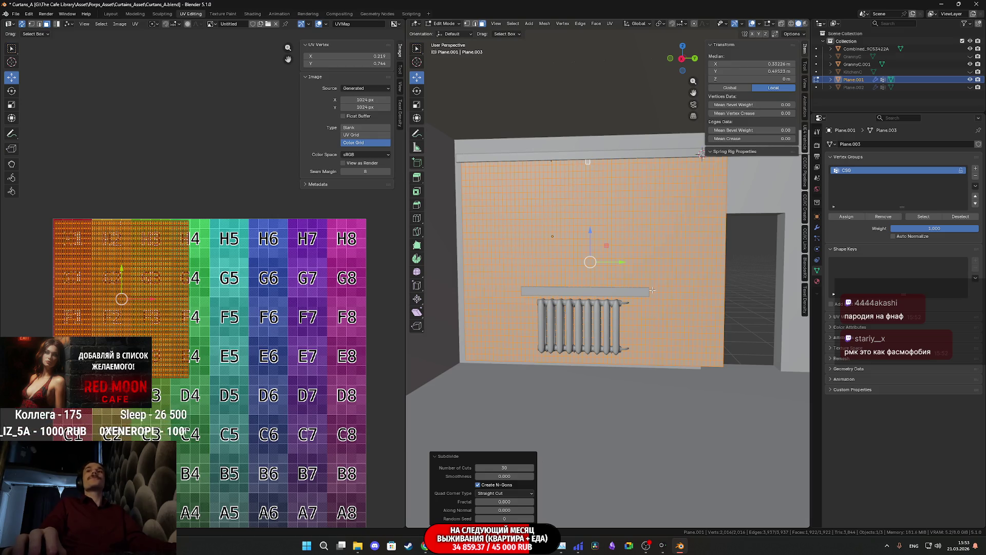
key("ctrl+z")
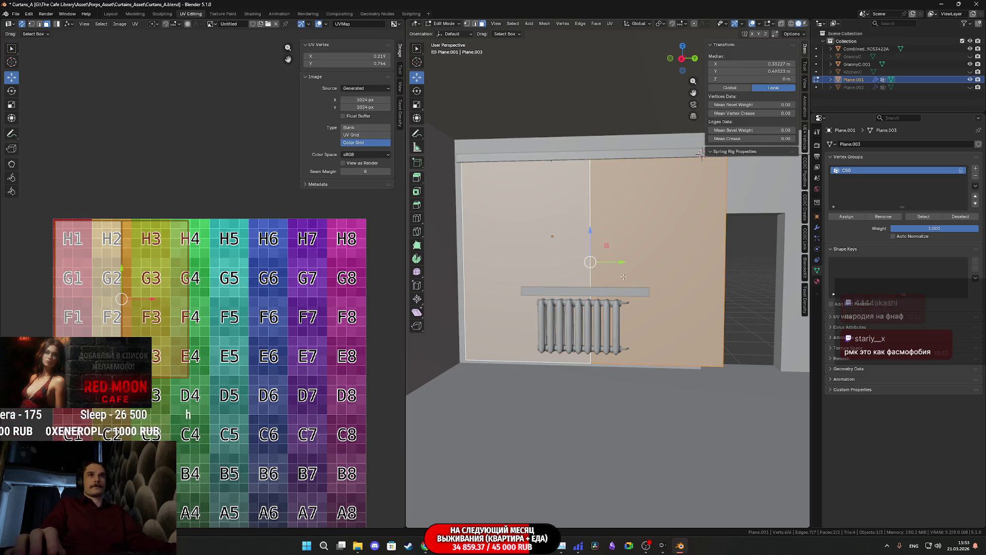
Step: Undo back to the two-face plane and set the left island's UV vertex X and Y to 1
key("ctrl+z")
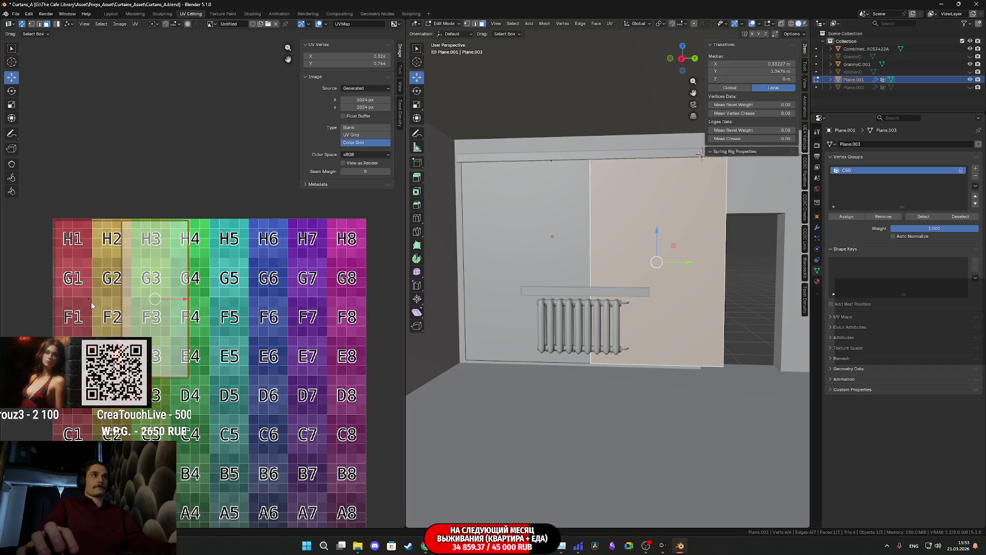
left_click(91, 303)
left_click(374, 63)
type("1")
key("Return")
left_click(375, 56)
type("1")
key("Return")
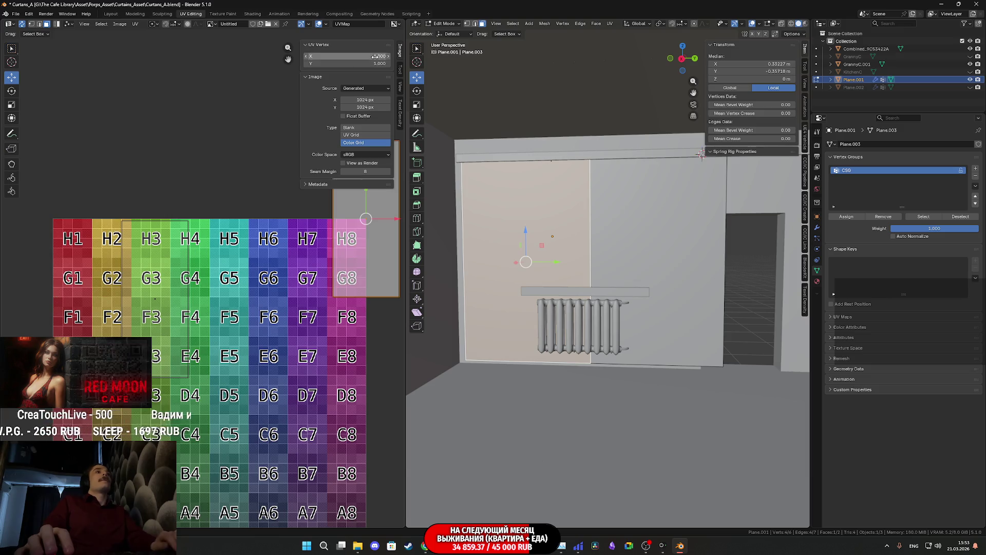
Step: Set the right half's UV vertex Y coordinate to 1
left_click(658, 232)
left_click(348, 63)
type("1")
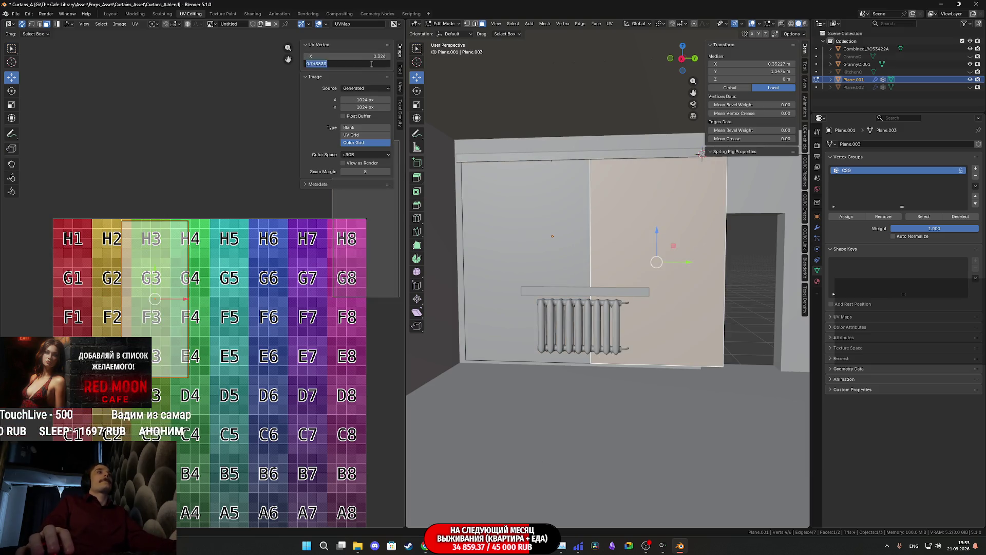
key("Return")
key("Return")
middle_click_drag(327, 276, 235, 326)
Step: Select both curtain halves and switch the viewport to Material Preview shading
key("a")
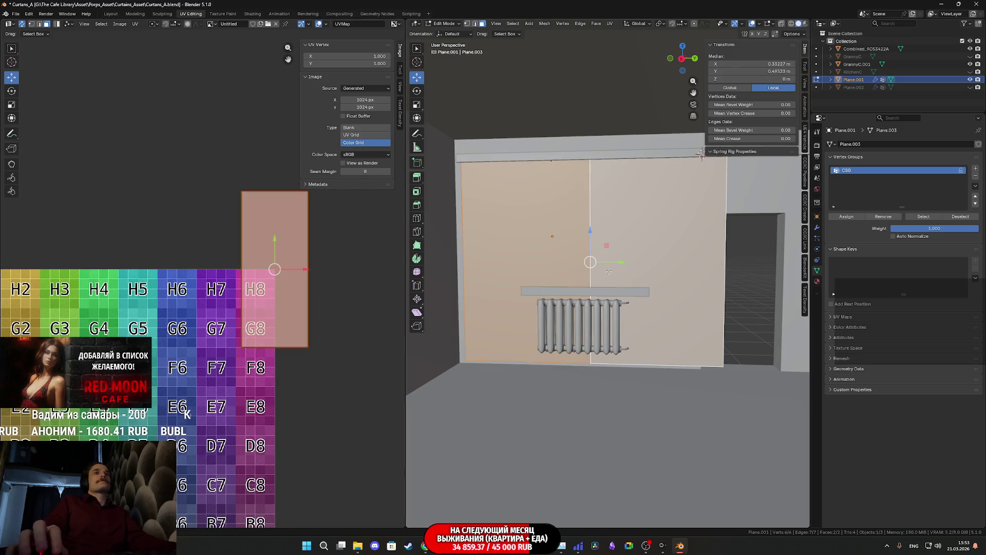
key("z")
left_click(595, 315)
scroll(543, 291, "up", 3)
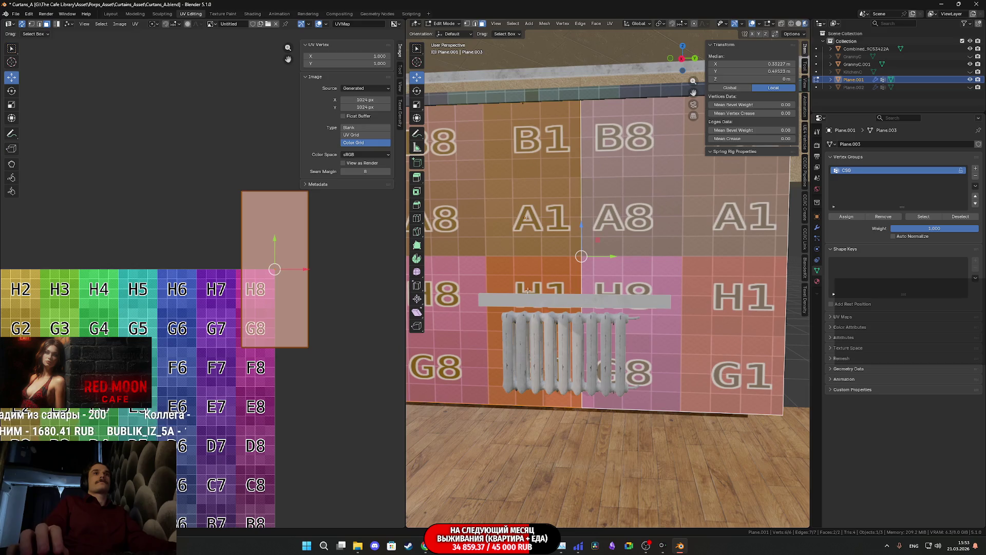
scroll(291, 318, "up", 4)
Step: Stretch the UV island slightly wider along X and view the whole colour grid
key("s")
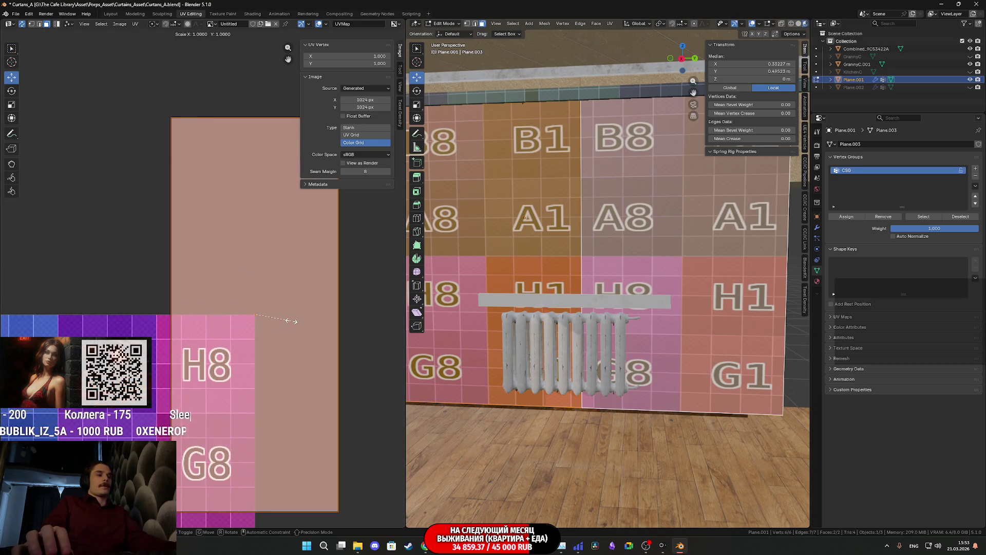
key("x")
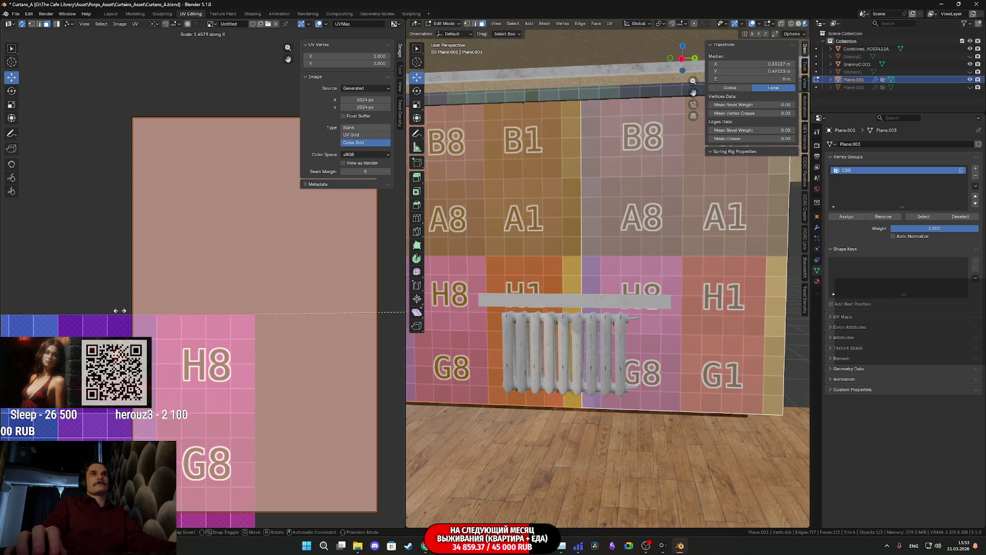
right_click(119, 309)
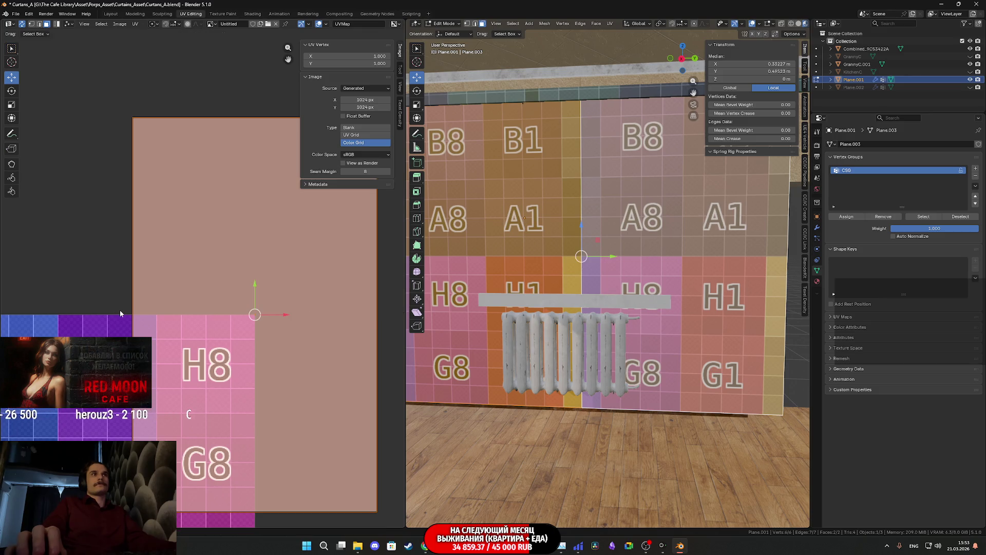
scroll(119, 310, "down", 2)
scroll(487, 335, "down", 1)
scroll(504, 333, "down", 1)
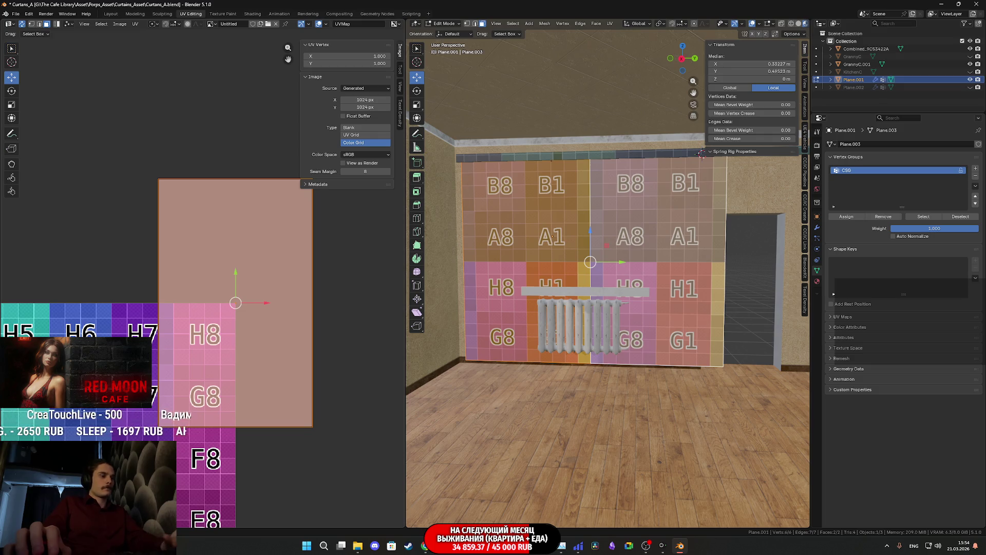
key("s")
key("x")
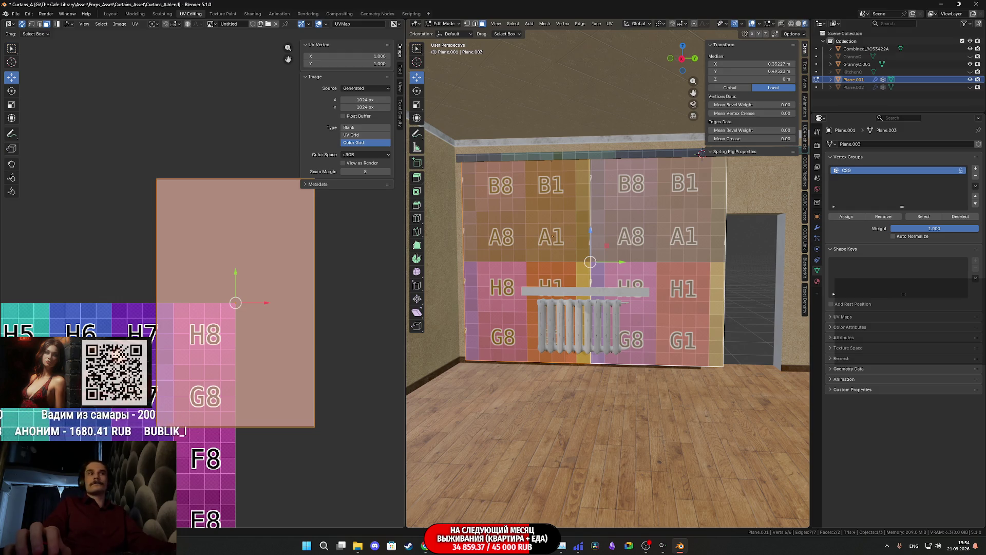
scroll(233, 384, "down", 3)
middle_click_drag(233, 385, 278, 306)
Step: Move the UV island onto the colour grid's lower-left A–D area
key("g")
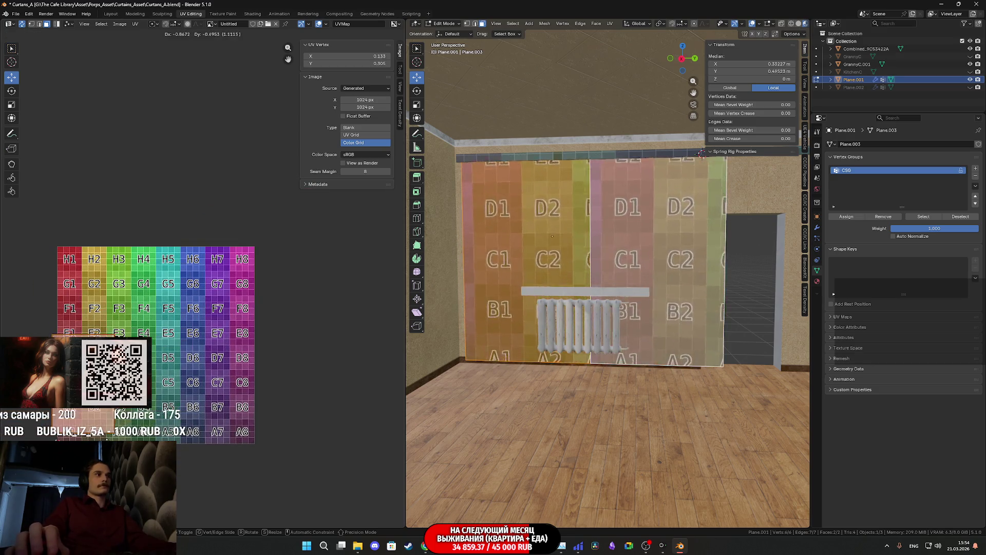
left_click(116, 456)
middle_click_drag(67, 455, 154, 329)
scroll(154, 329, "up", 6)
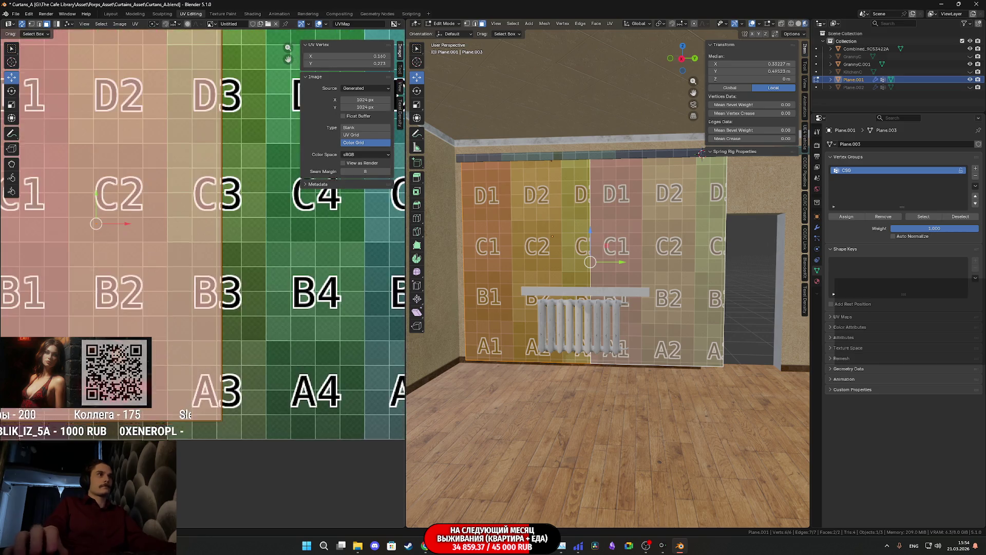
key("g")
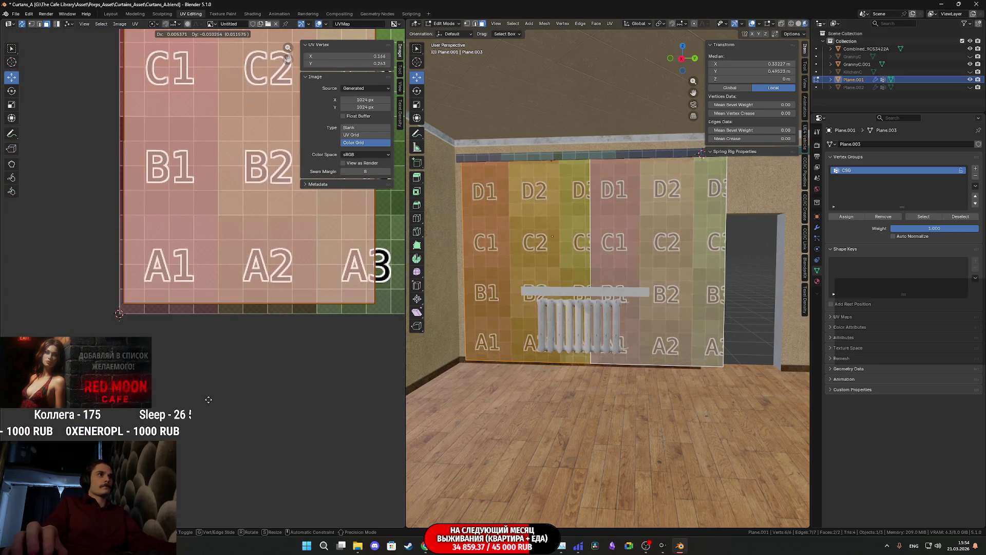
left_click(207, 431)
scroll(216, 370, "down", 5)
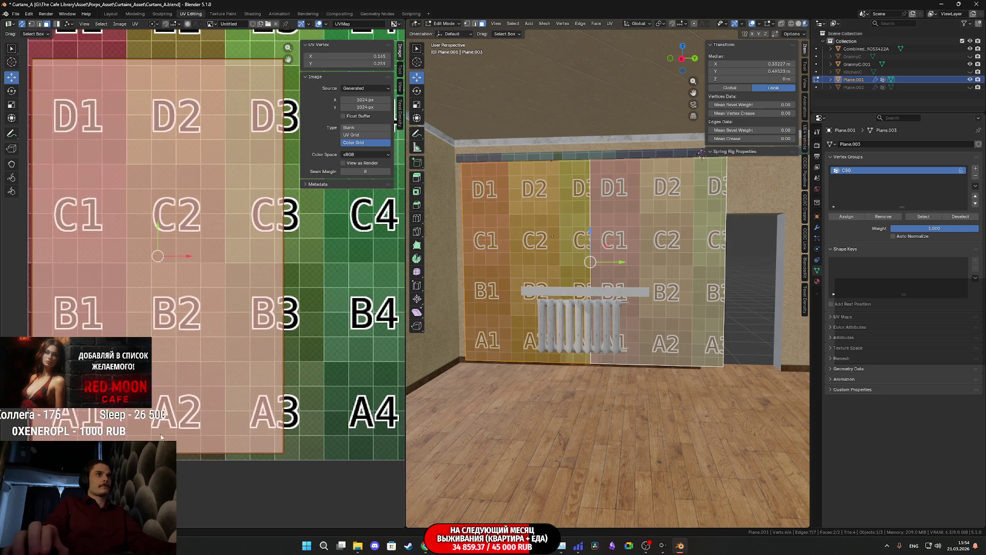
middle_click_drag(659, 313, 661, 316)
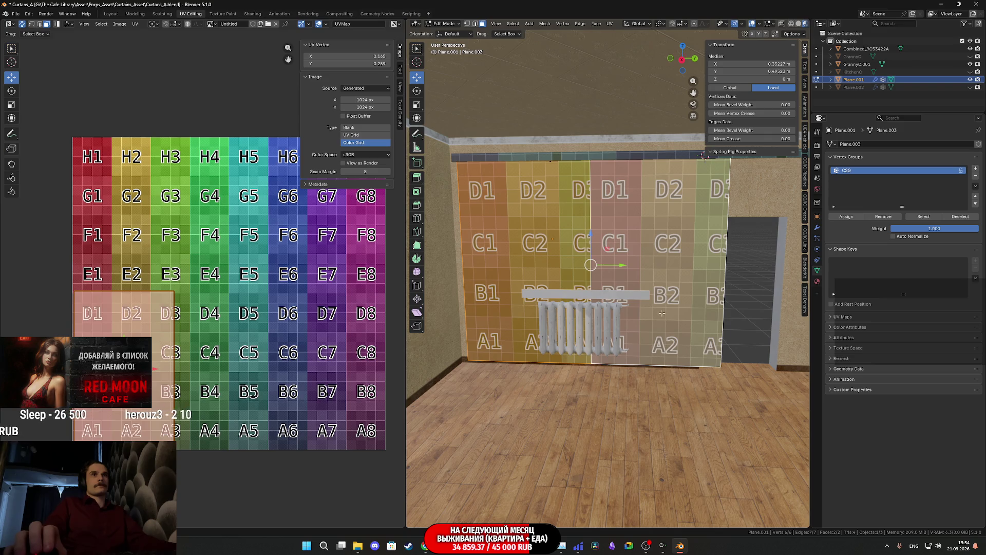
Step: Mirror the right half's UVs horizontally with an X scale of -1, then select all faces
left_click(649, 245)
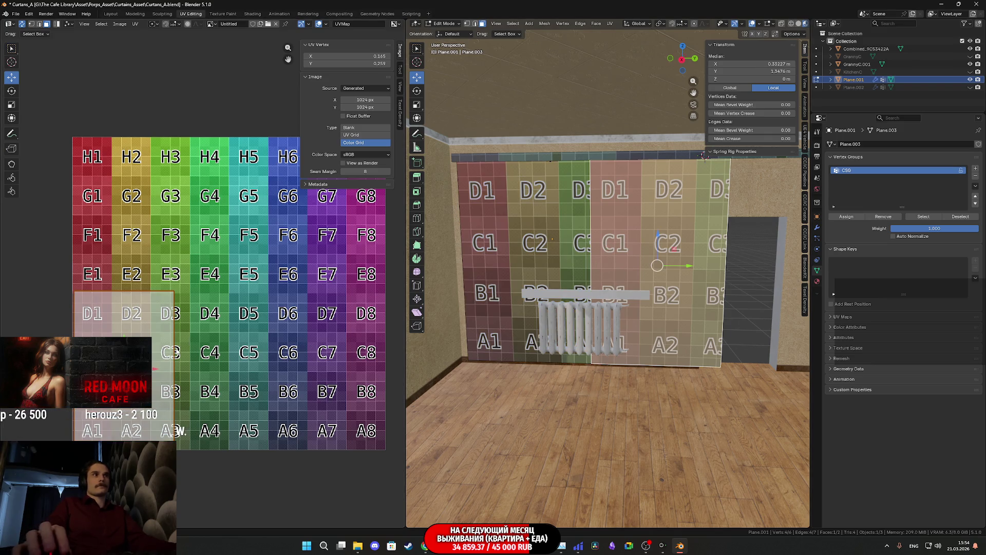
scroll(177, 350, "up", 4)
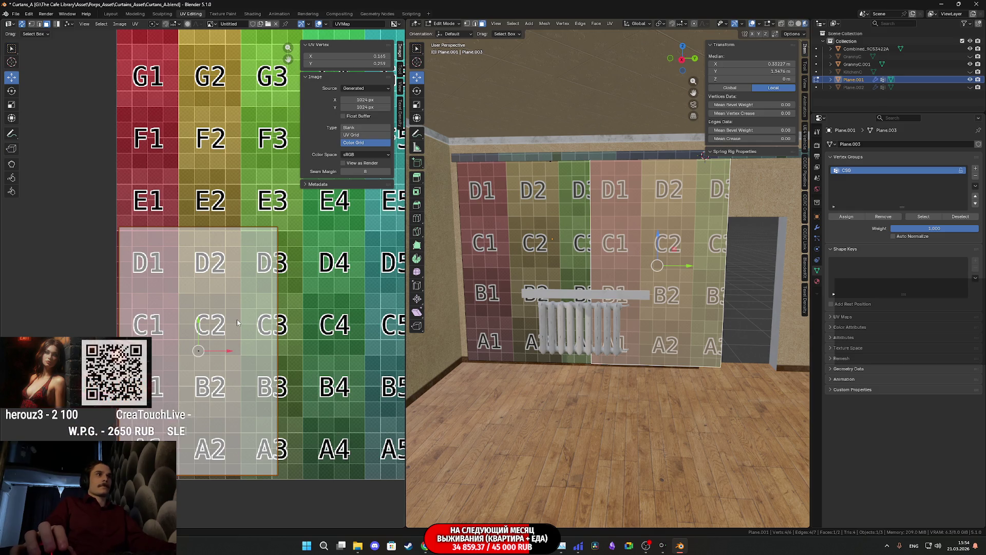
key("s")
key("x")
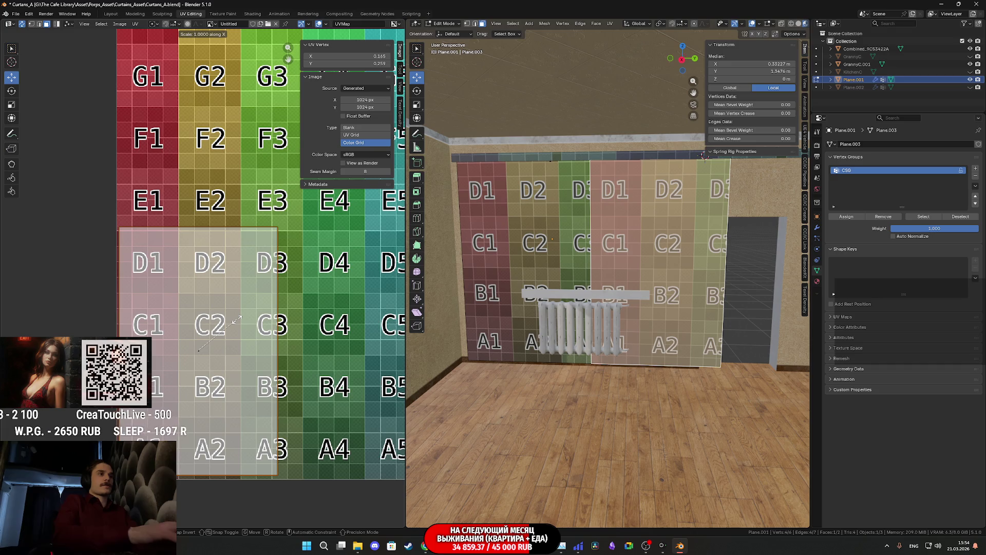
type("-1")
key("Return")
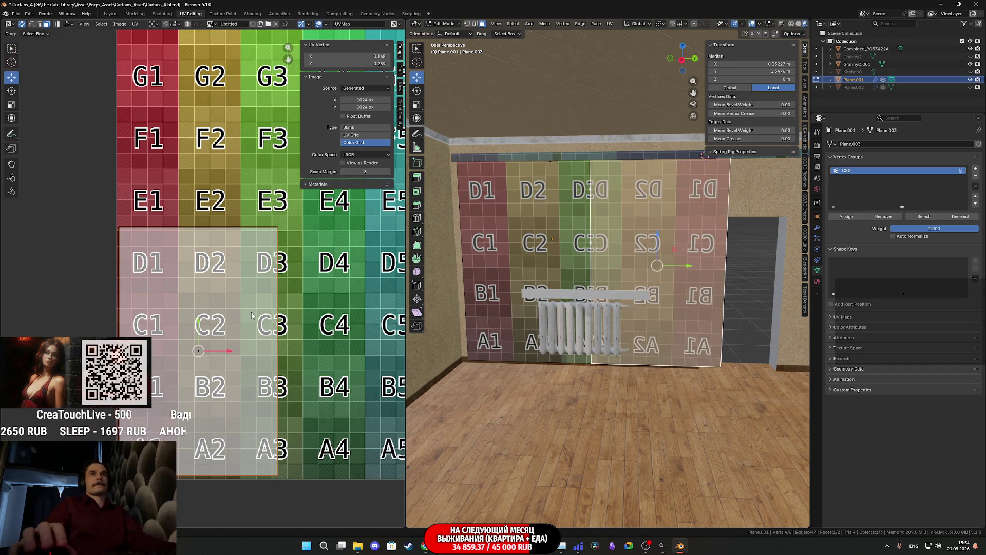
middle_click_drag(683, 288, 491, 263)
key("a")
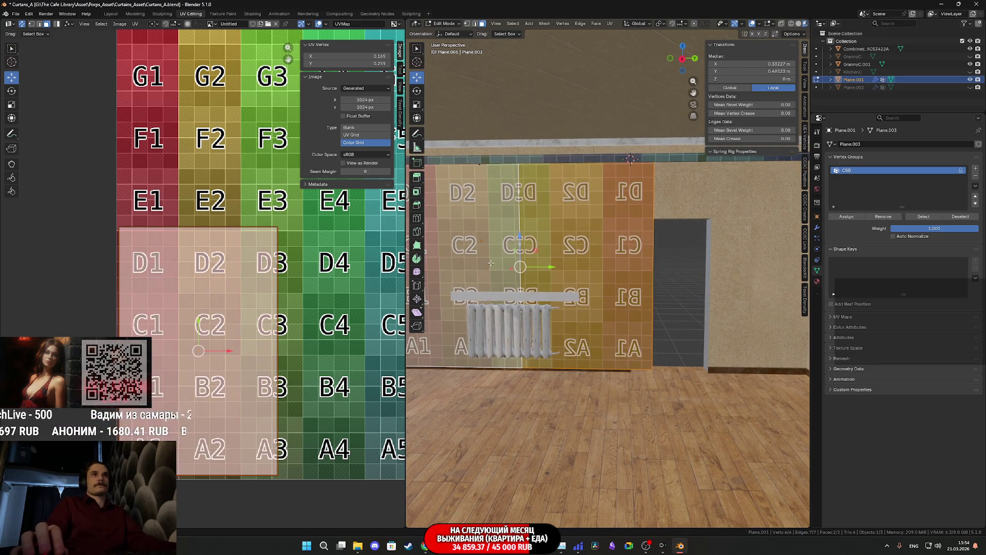
right_click(491, 263)
left_click(491, 270)
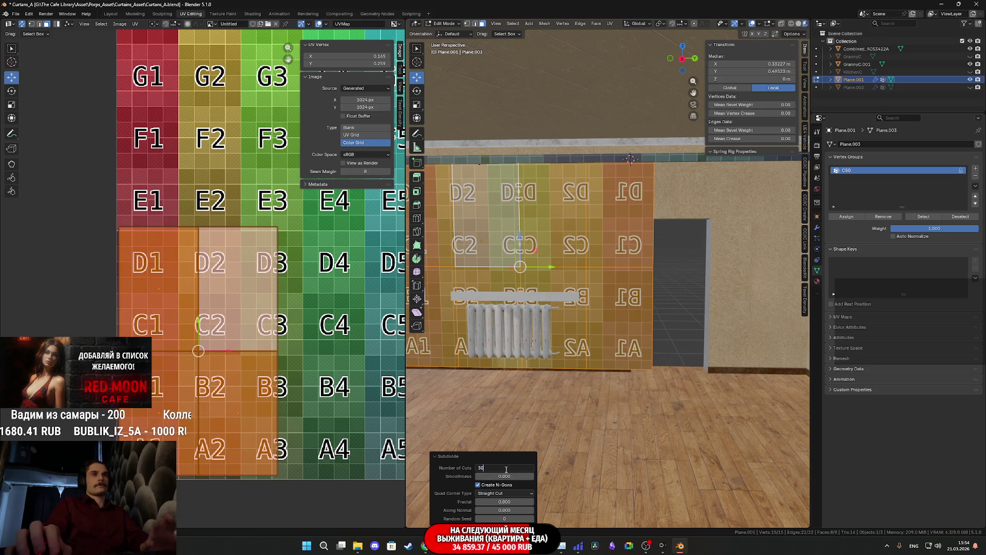
key("Return")
scroll(622, 314, "up", 4)
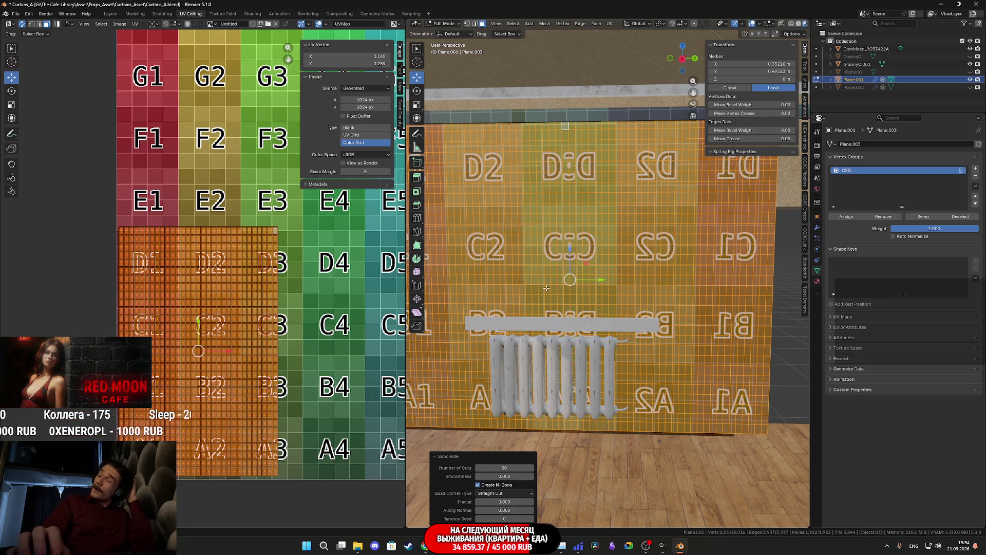
scroll(527, 283, "up", 1)
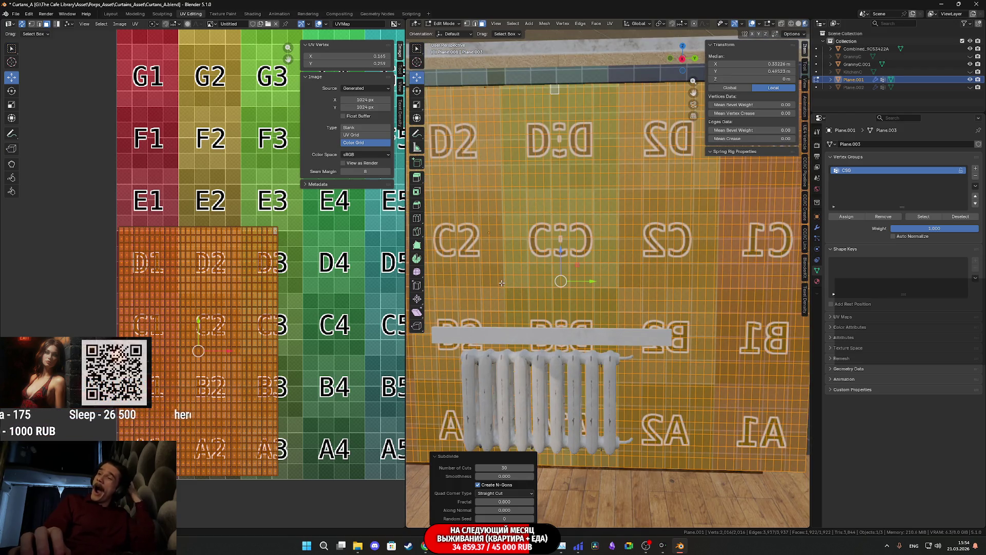
scroll(550, 210, "down", 3)
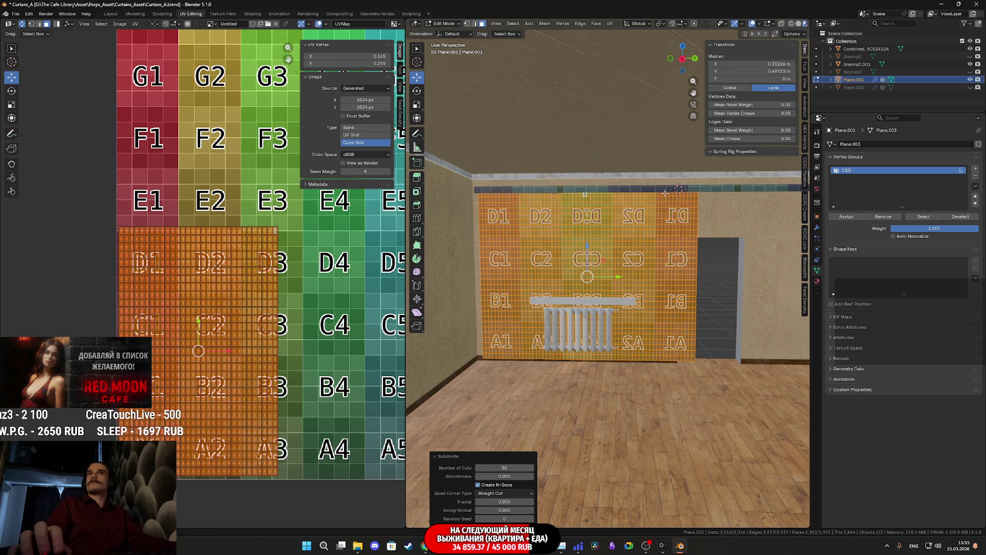
mouse_move(665, 193)
middle_mouse_down("shift")
mouse_move(638, 213)
mouse_move(514, 209)
middle_mouse_up("shift")
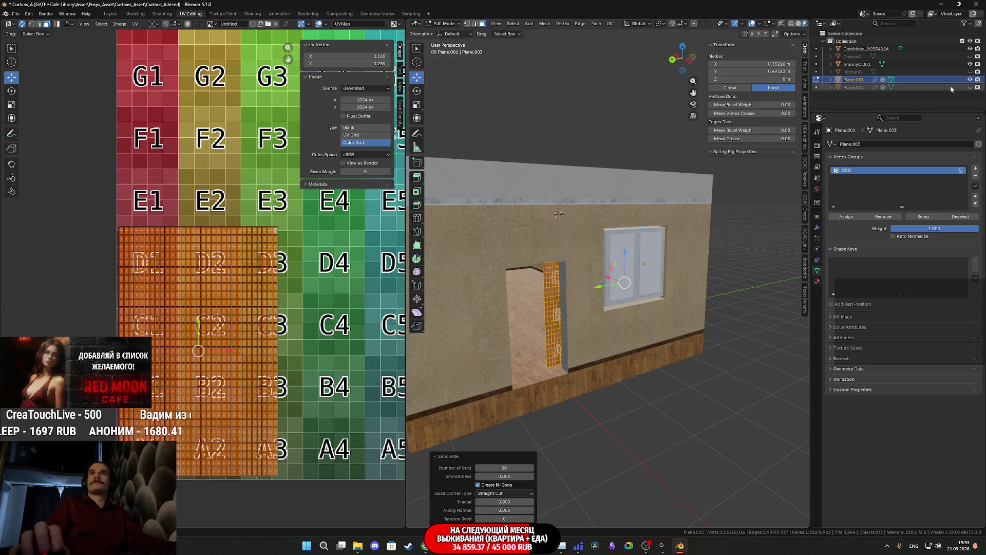
Step: Hide the Combined wall object and put Plane.001 back into Edit Mode
left_click(970, 49)
key("Tab")
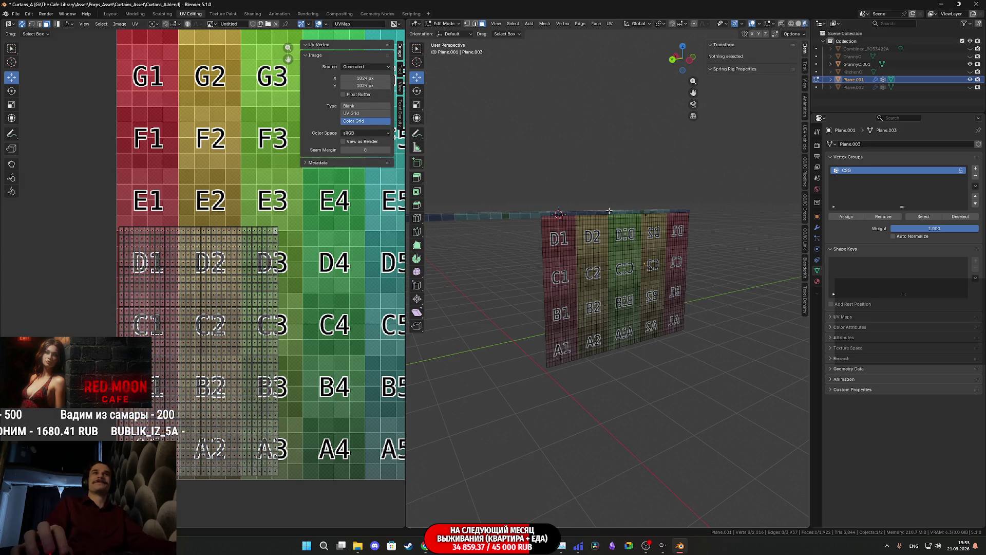
left_click(610, 213)
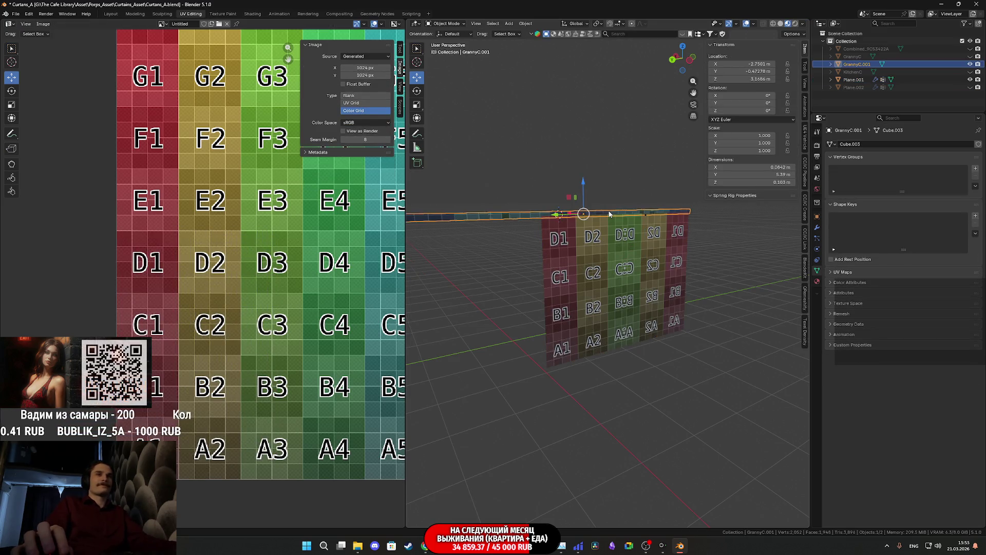
left_click(582, 243)
key("Tab")
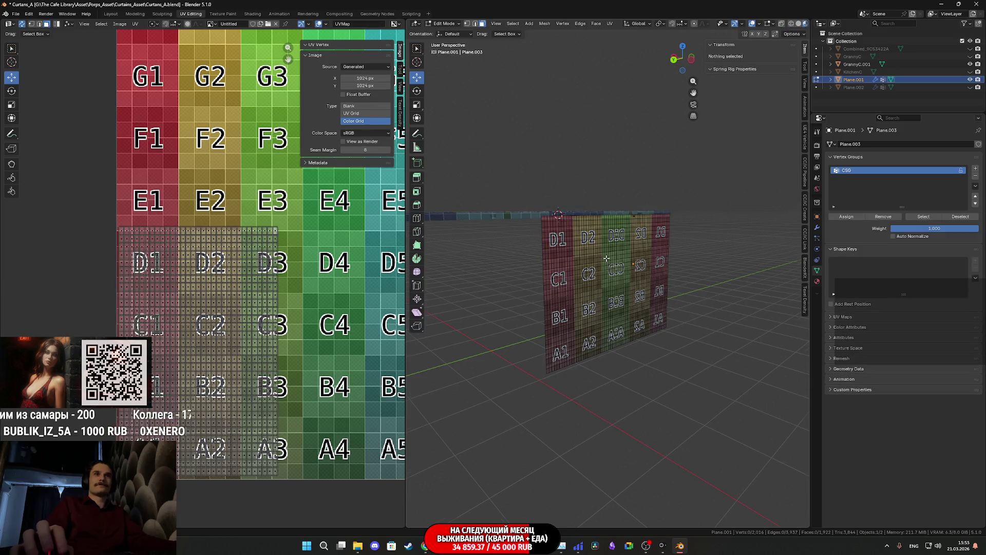
Step: Isolate the curtain's top-edge vertices using the CSG vertex group and box selection
left_click(924, 216)
key("ctrl+KP_3")
key("KP_Decimal")
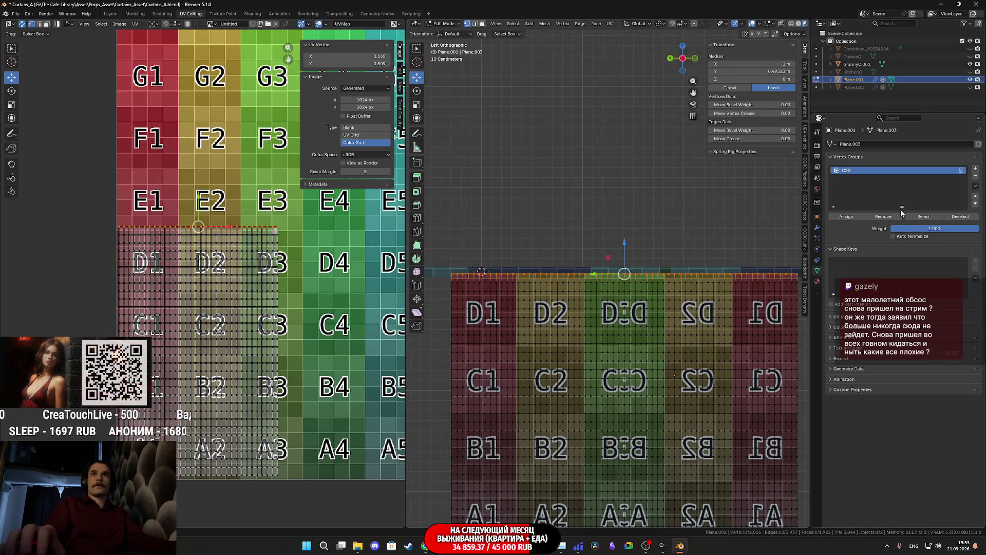
left_click(919, 219)
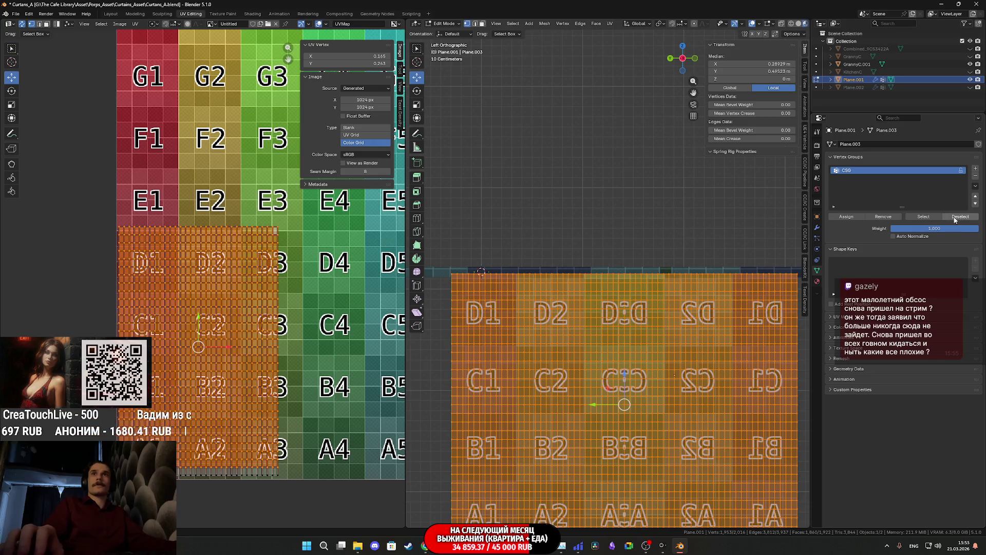
left_click(883, 218)
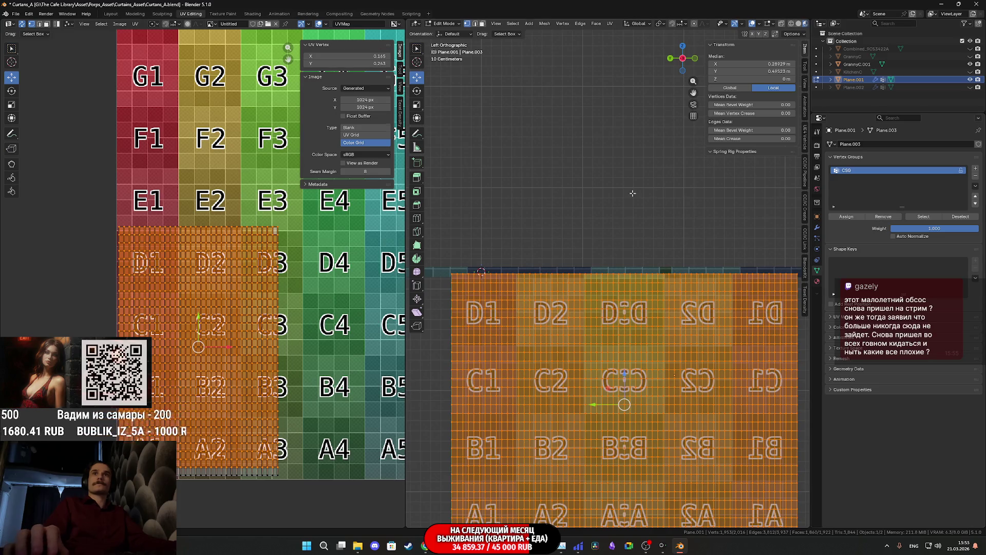
left_click(632, 194)
left_click_drag(433, 228, 805, 276)
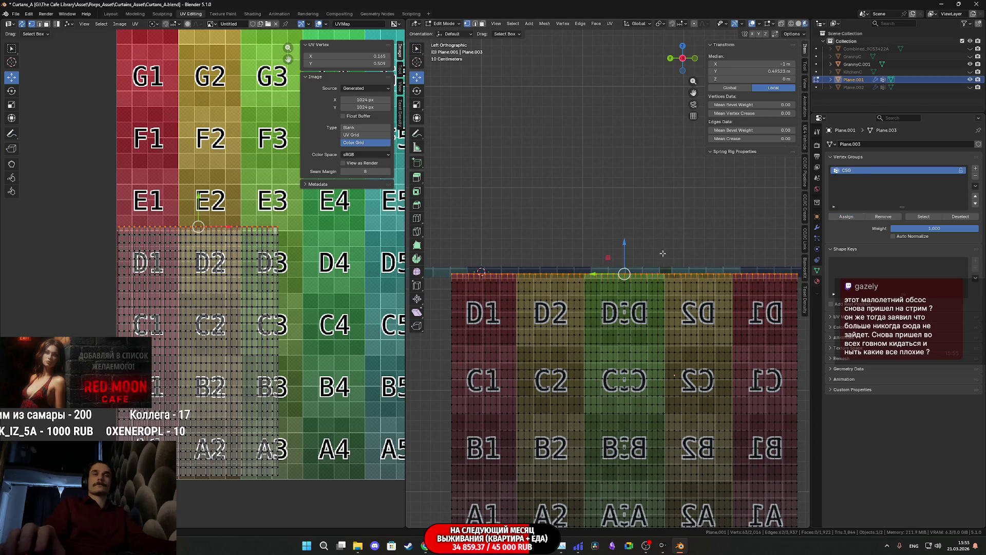
left_click(724, 229)
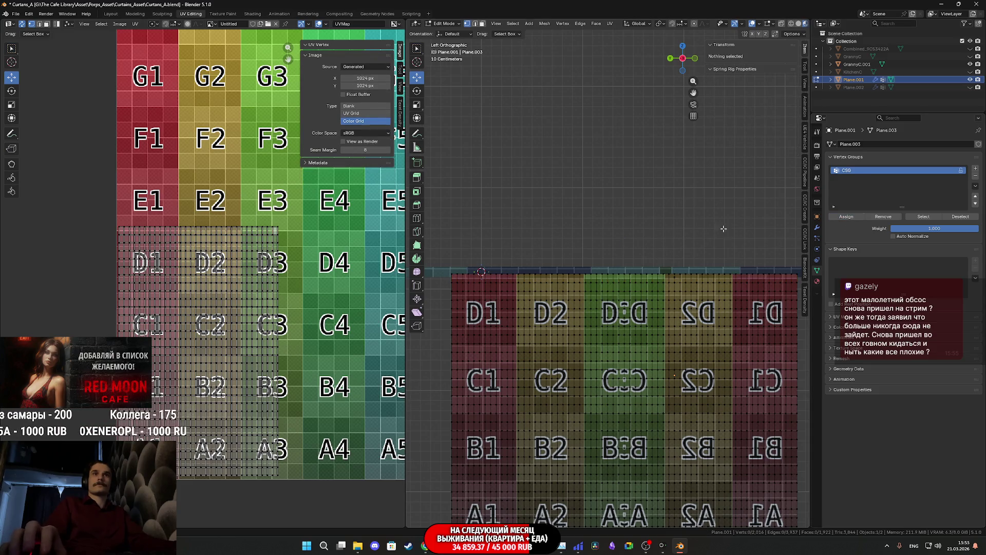
left_click(922, 217)
Step: Reselect the CSG group's top-edge vertices after abandoning a snap and move
middle_click_drag(644, 231, 805, 234)
middle_click_drag(696, 249, 682, 261)
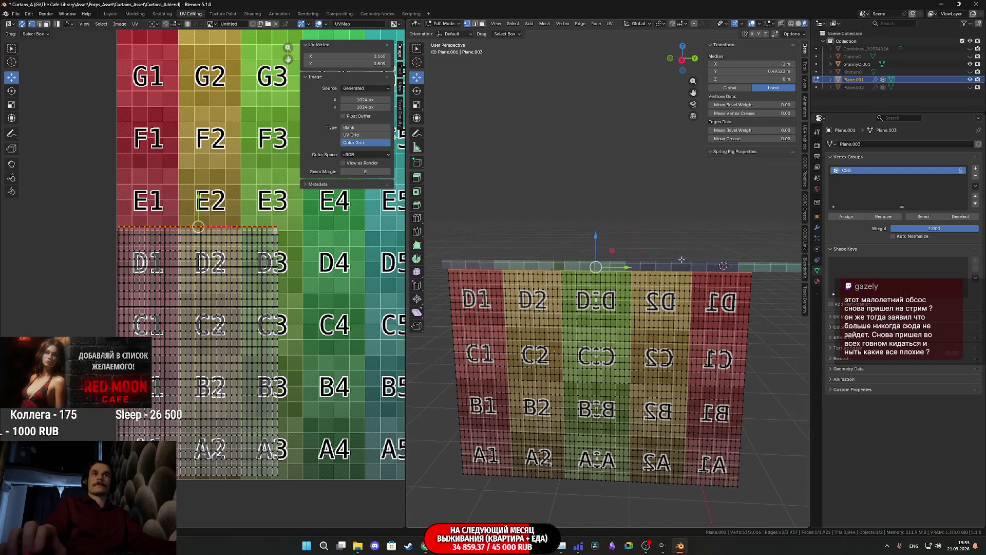
key("shift+s")
key("Escape")
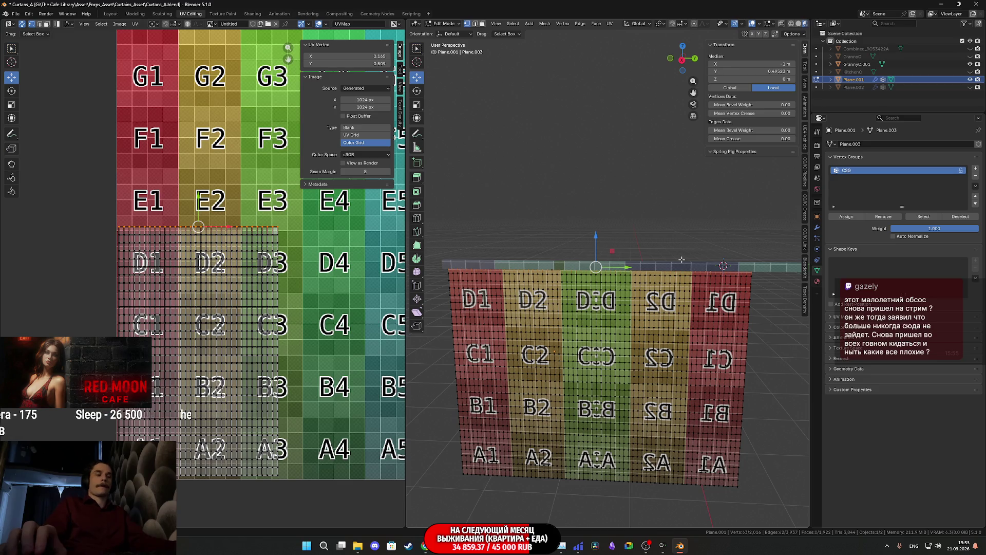
key("g")
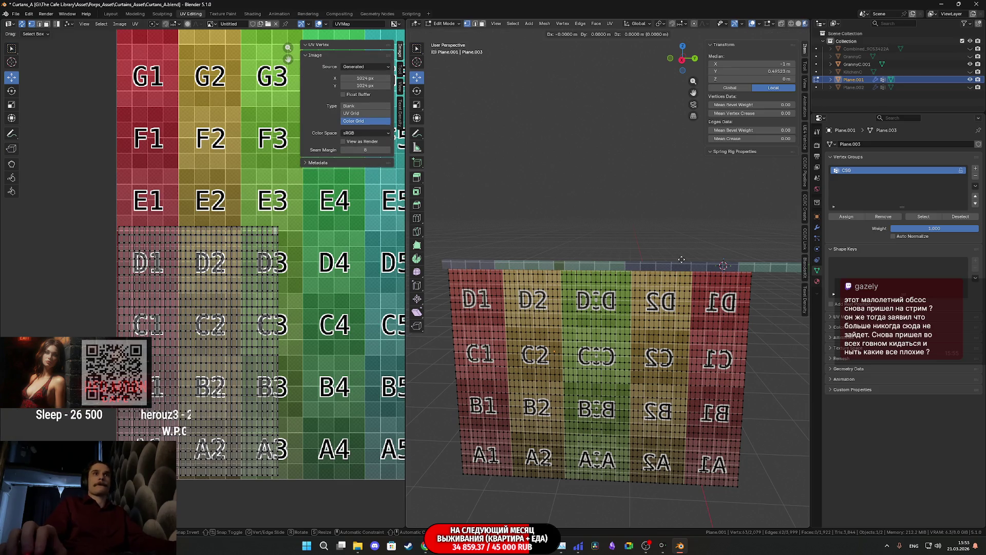
left_click(682, 260)
left_click(690, 225)
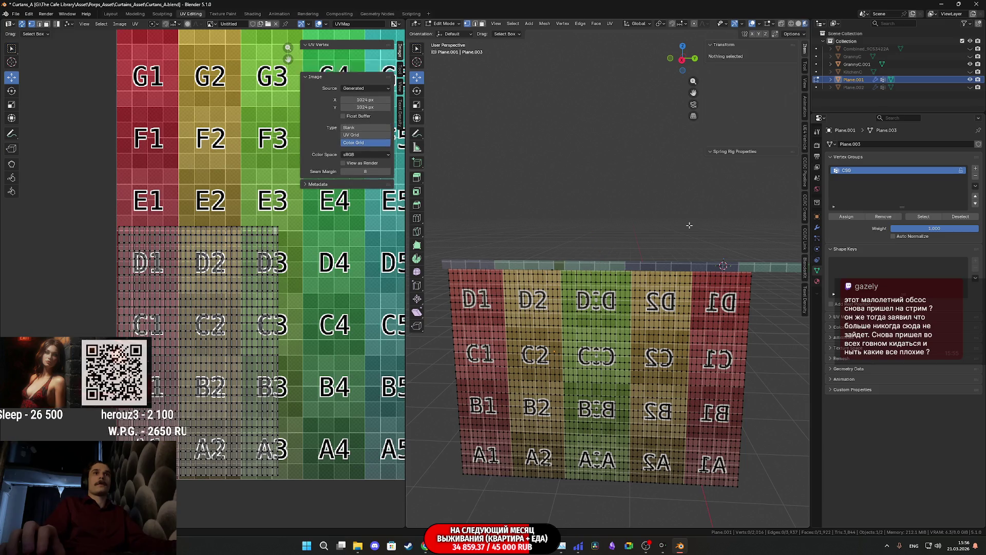
scroll(760, 217, "up", 4)
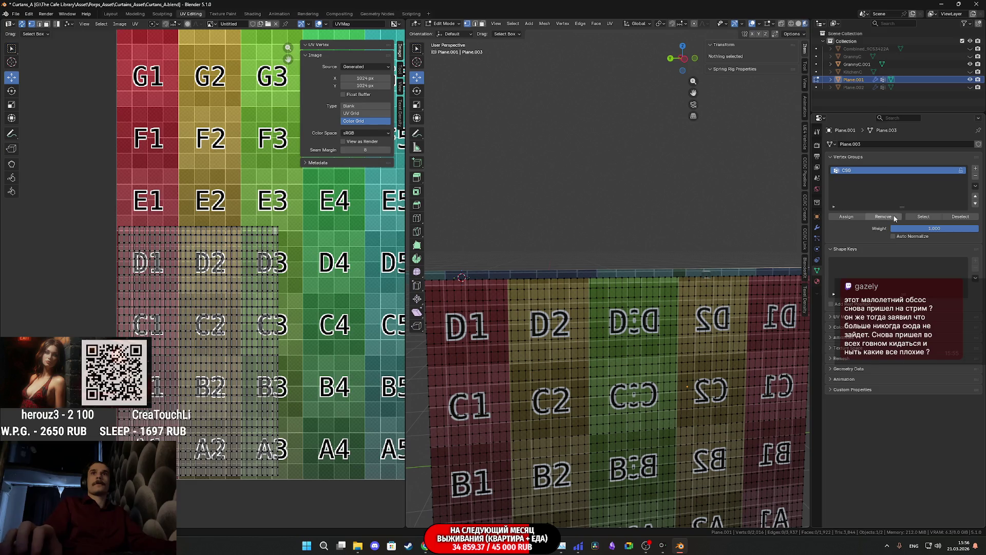
left_click(927, 218)
scroll(699, 259, "down", 2)
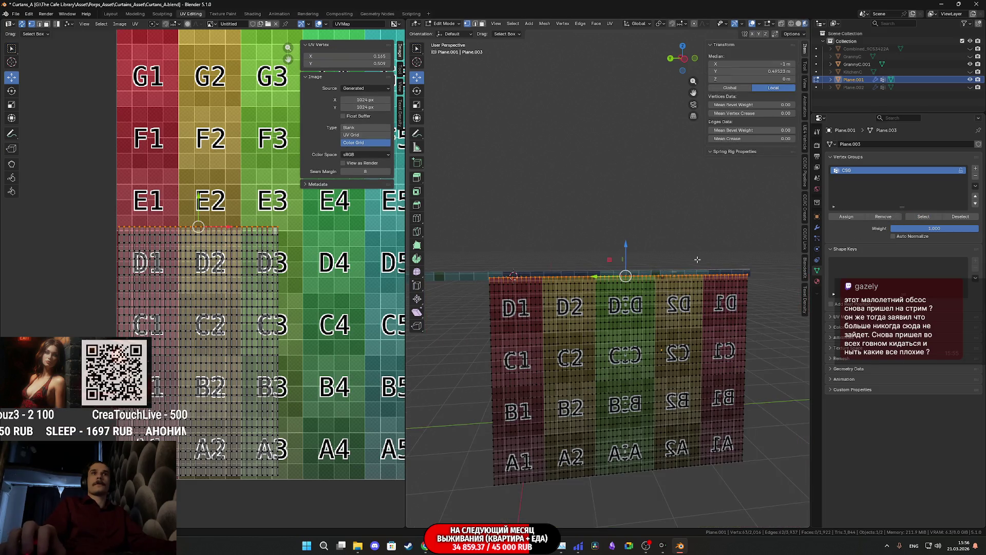
middle_click_drag(630, 248, 692, 270)
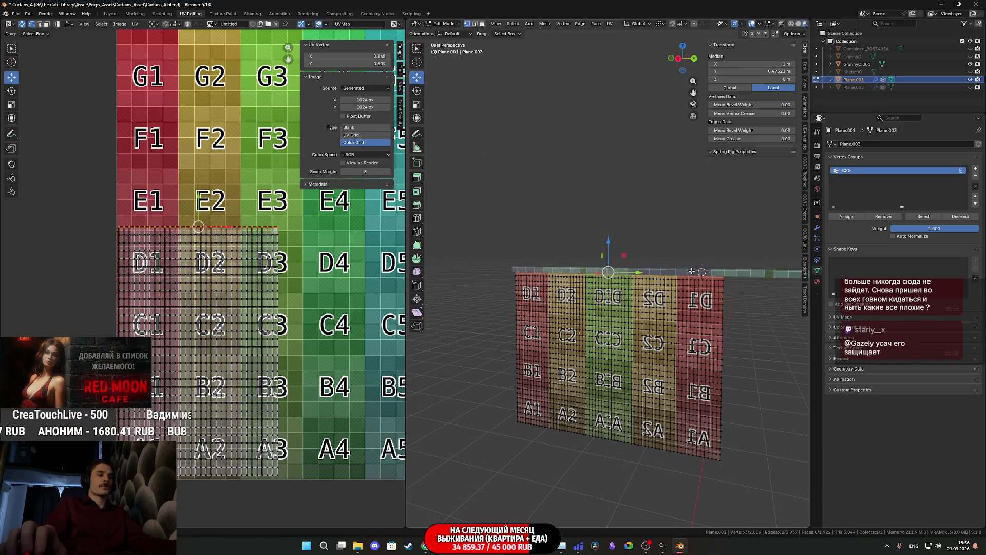
Step: Hook the top-edge vertices to a new Empty and show the plane's Physics settings in Object Mode
key("ctrl+h")
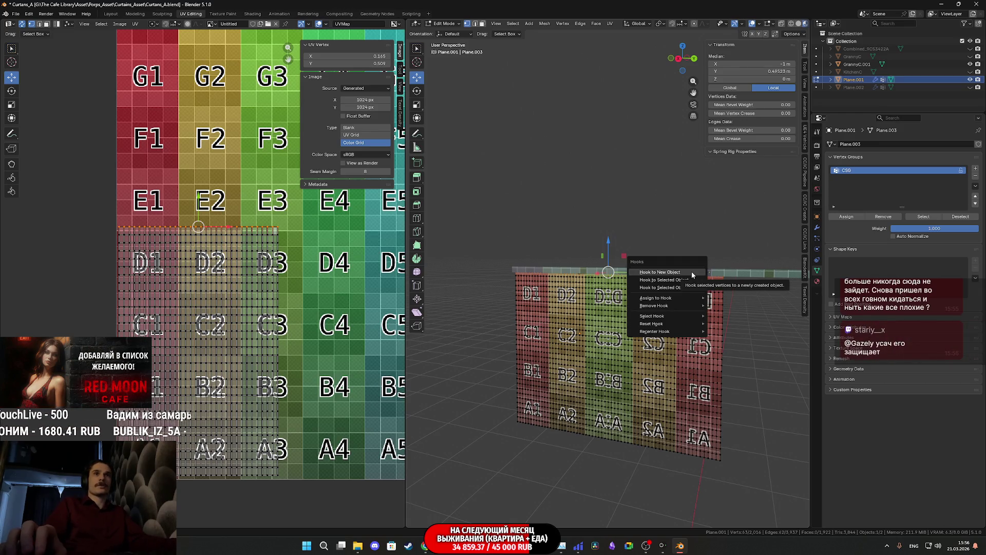
left_click(692, 272)
mouse_move(692, 271)
middle_mouse_down()
mouse_move(708, 271)
mouse_move(675, 272)
middle_mouse_up()
key("Tab")
middle_click_drag(607, 235, 628, 239)
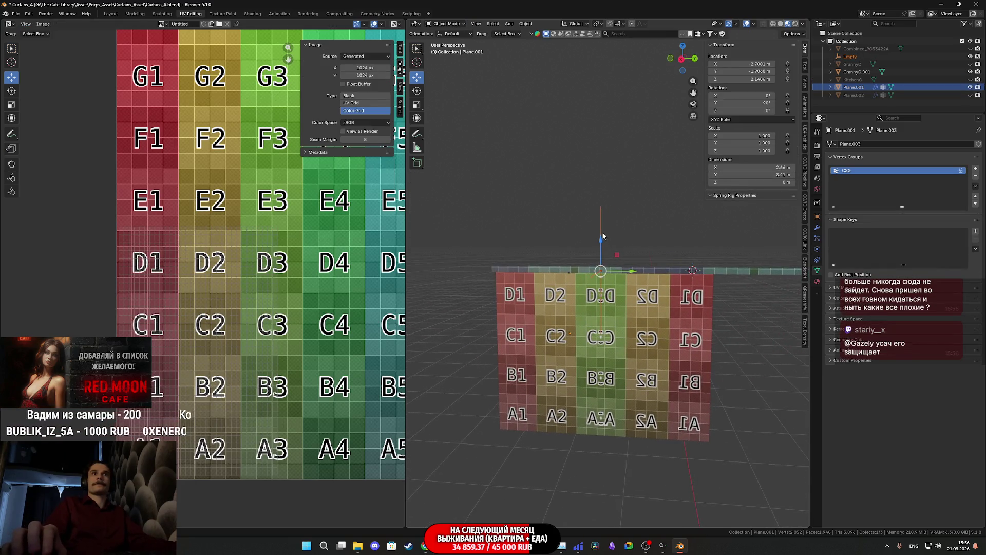
left_click(612, 312)
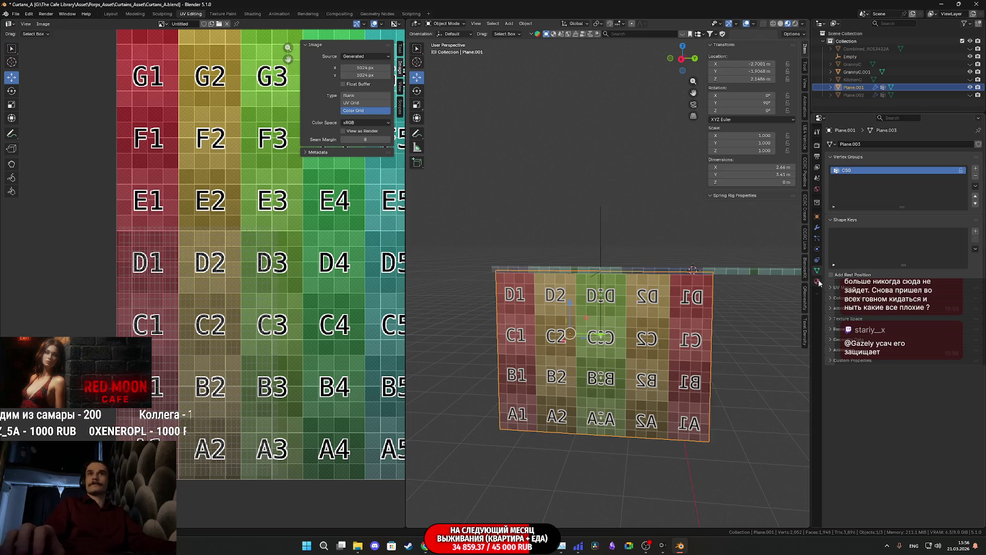
left_click(818, 249)
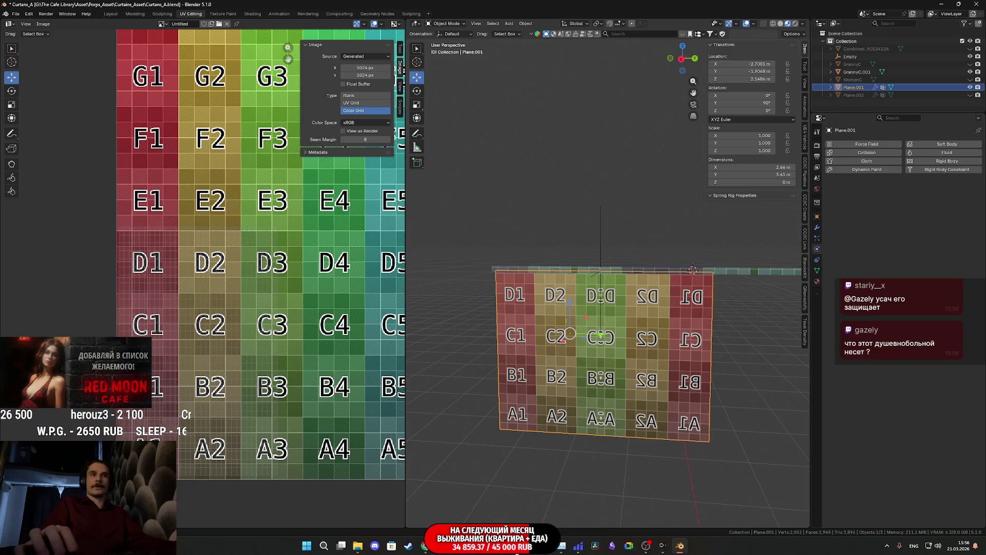
Step: Time out a disruptive chatter for 600 seconds on Twitch, then switch to Unreal Engine
key("alt+Tab")
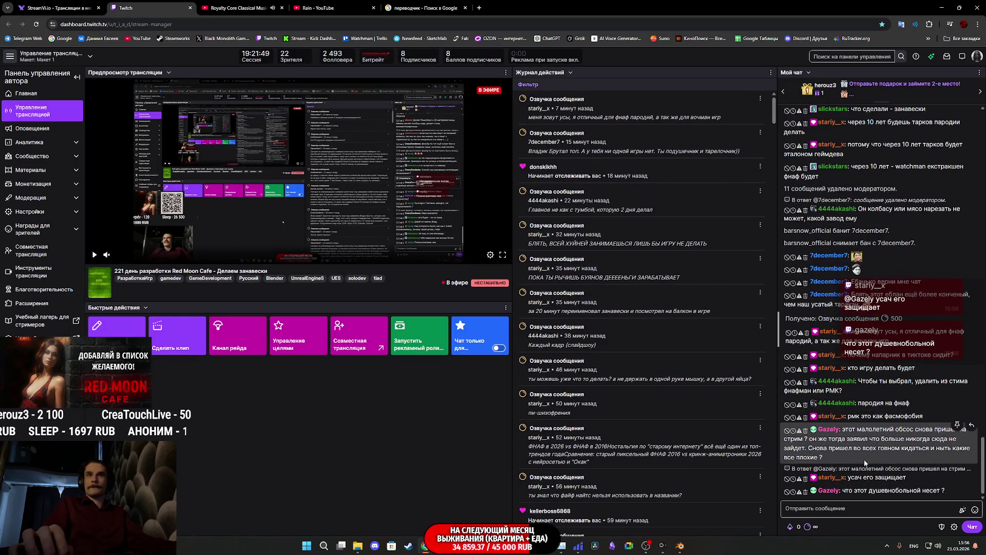
left_click(795, 434)
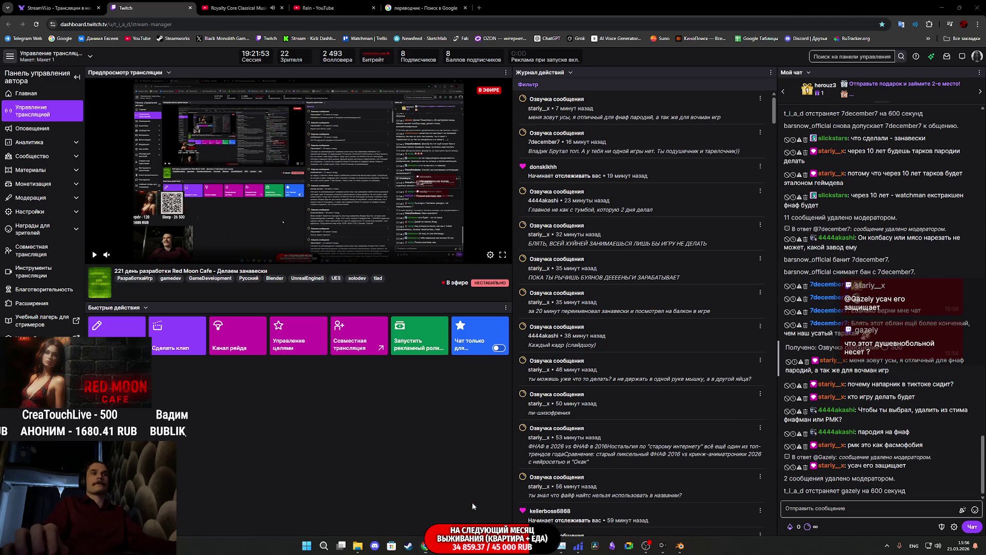
key("alt+Tab")
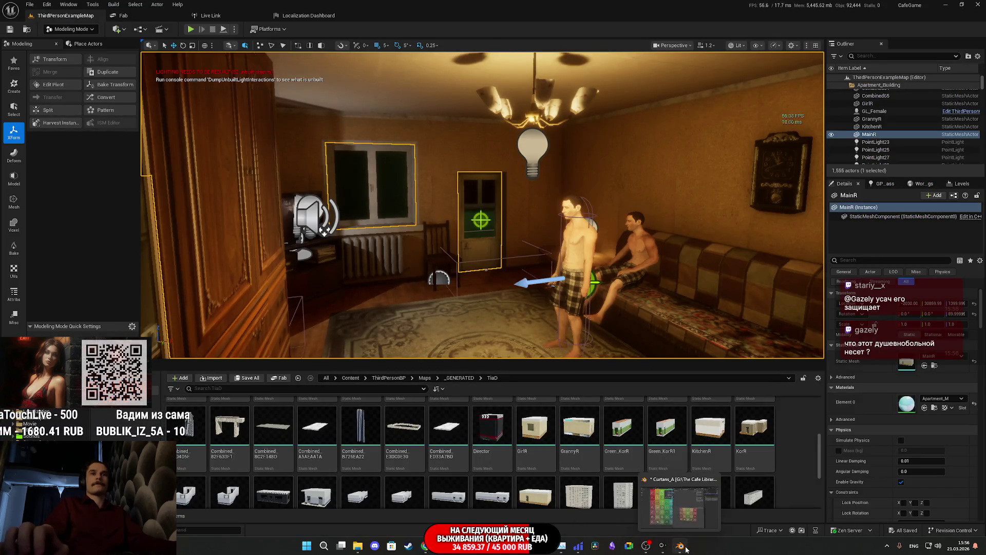
Step: Bring the Curtans_A Blender window back and orbit and zoom in on Plane.001's curtain
left_click(688, 544)
middle_click_drag(648, 373, 591, 324)
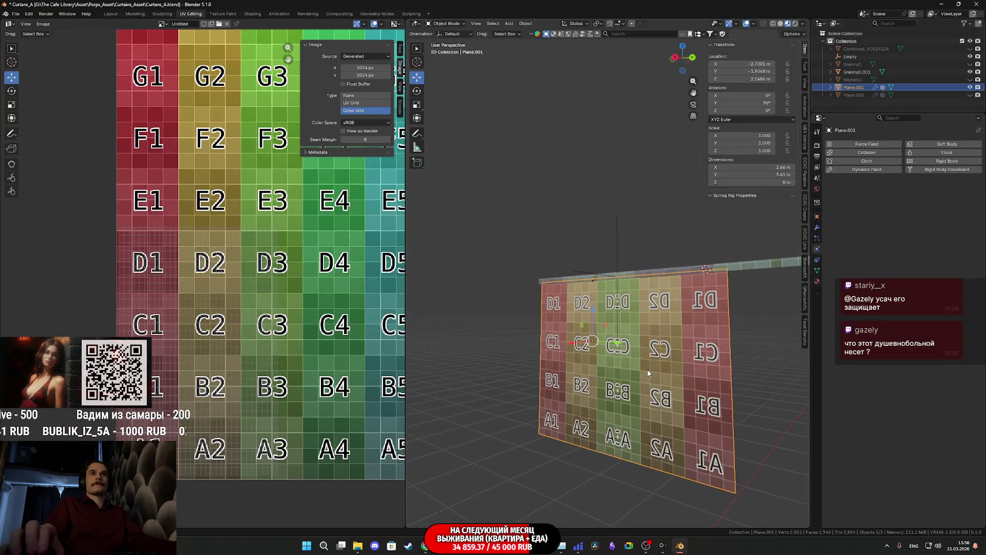
scroll(590, 322, "up", 6)
middle_click_drag(586, 362, 633, 341)
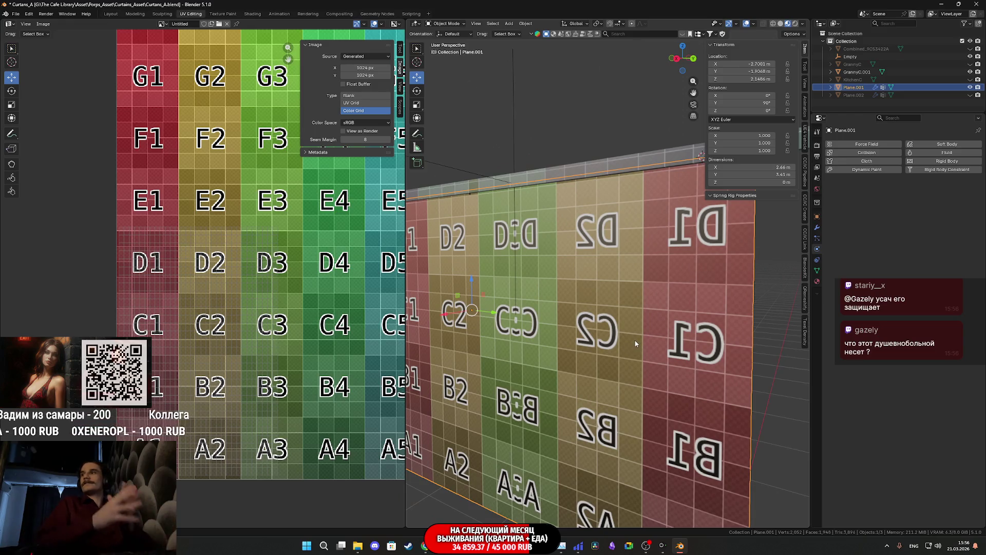
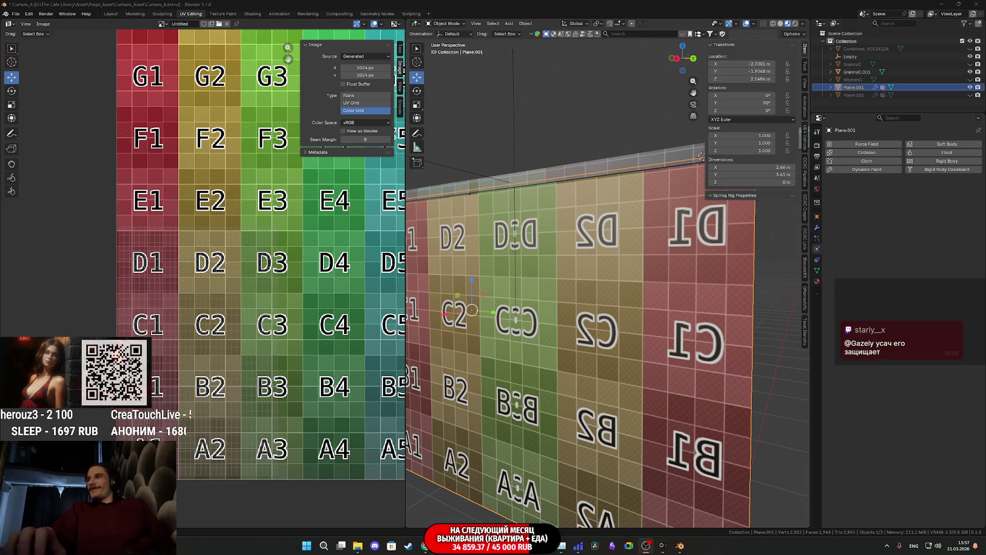
Step: Frame the curtain plane in the viewport and show the whole H1–A8 colour-grid image in the UV Editor
scroll(576, 322, "down", 5)
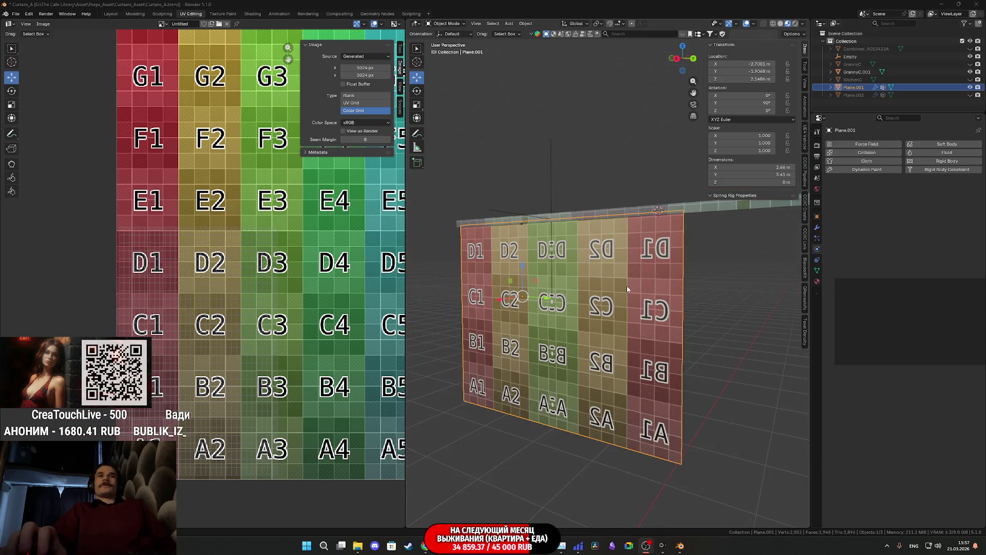
middle_click_drag(632, 289, 652, 304)
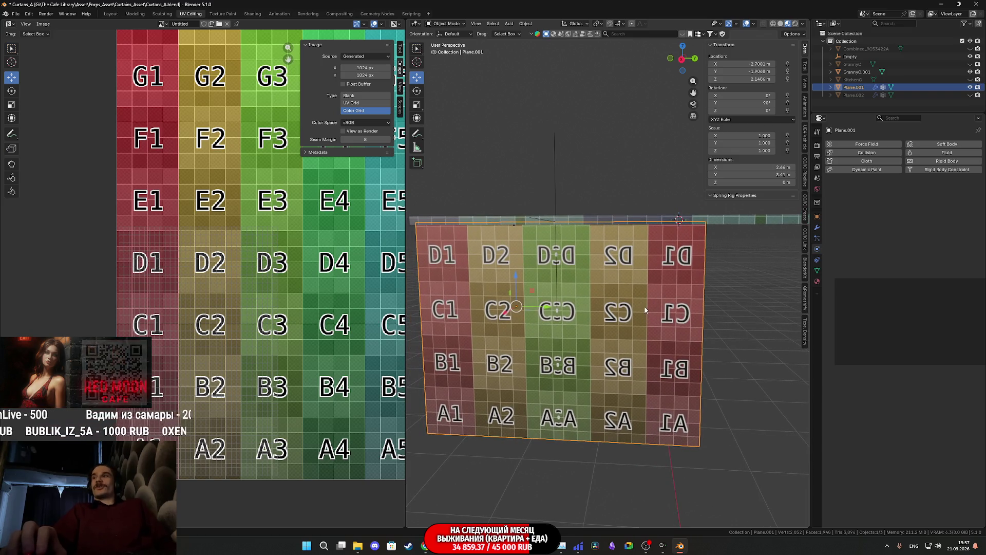
scroll(293, 259, "down", 6)
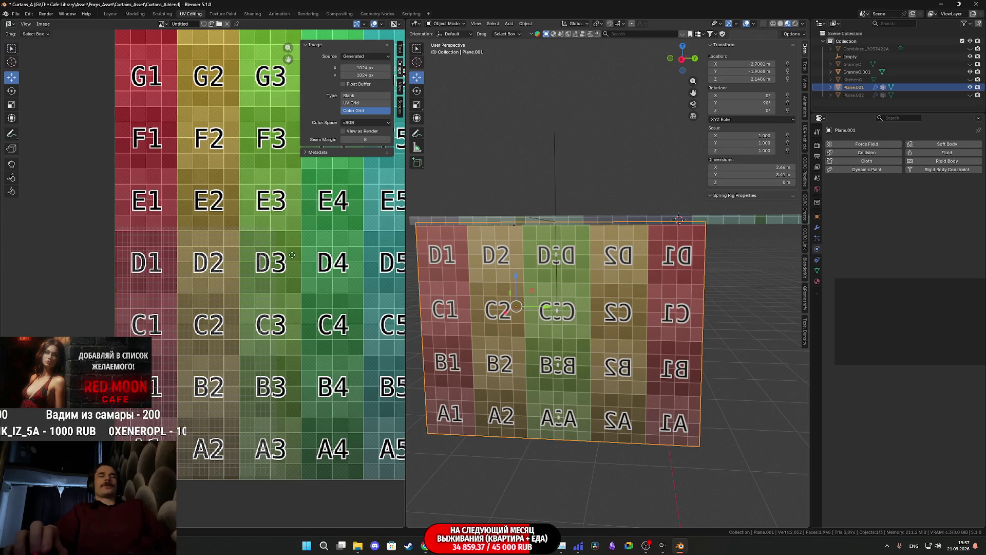
scroll(193, 284, "up", 3)
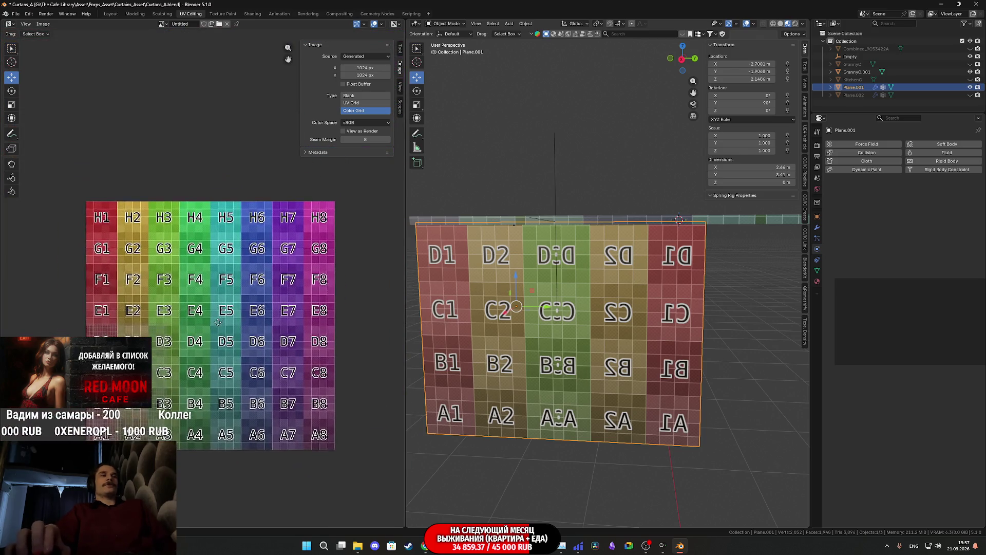
mouse_move(224, 310)
middle_mouse_down()
mouse_move(248, 295)
mouse_move(283, 341)
middle_mouse_up()
scroll(294, 322, "down", 1)
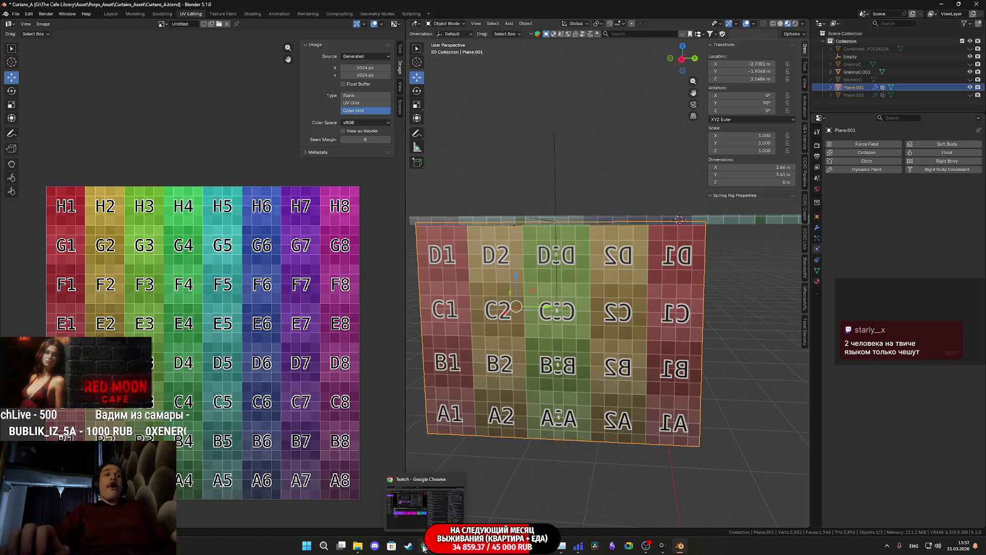
Step: Browse Twitch's Software and Game Development category, close it, and switch to the Unreal Engine editor
left_click(426, 501)
left_click(99, 283)
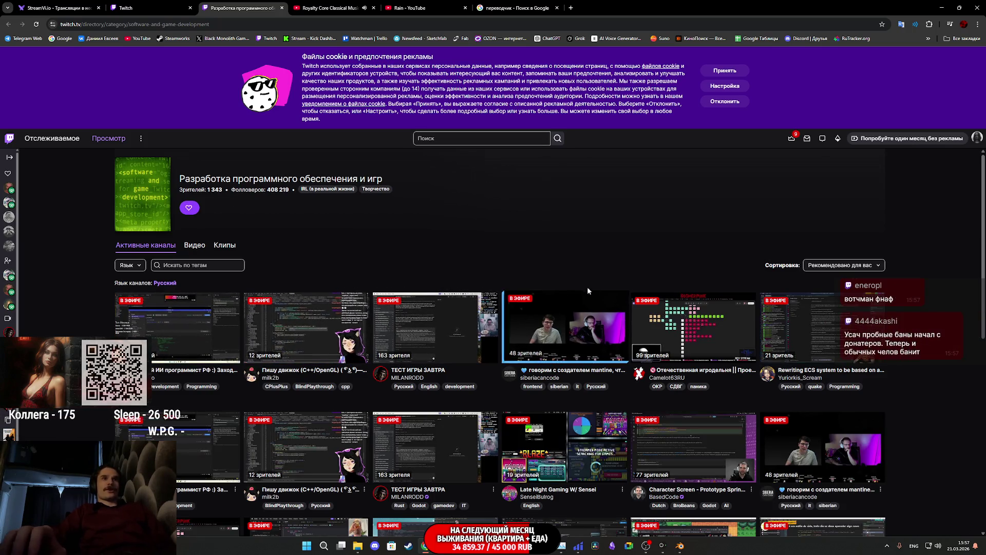
scroll(508, 272, "down", 2)
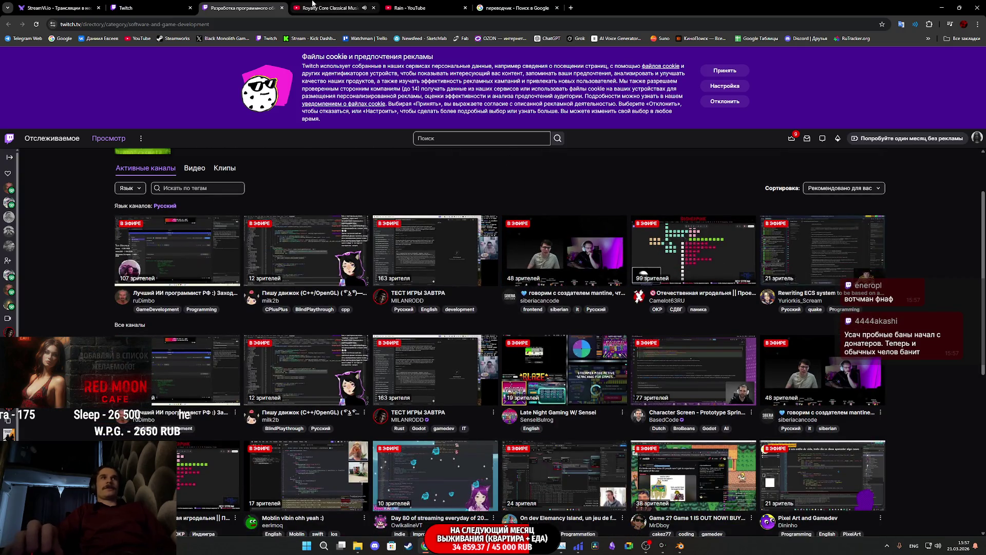
left_click(282, 8)
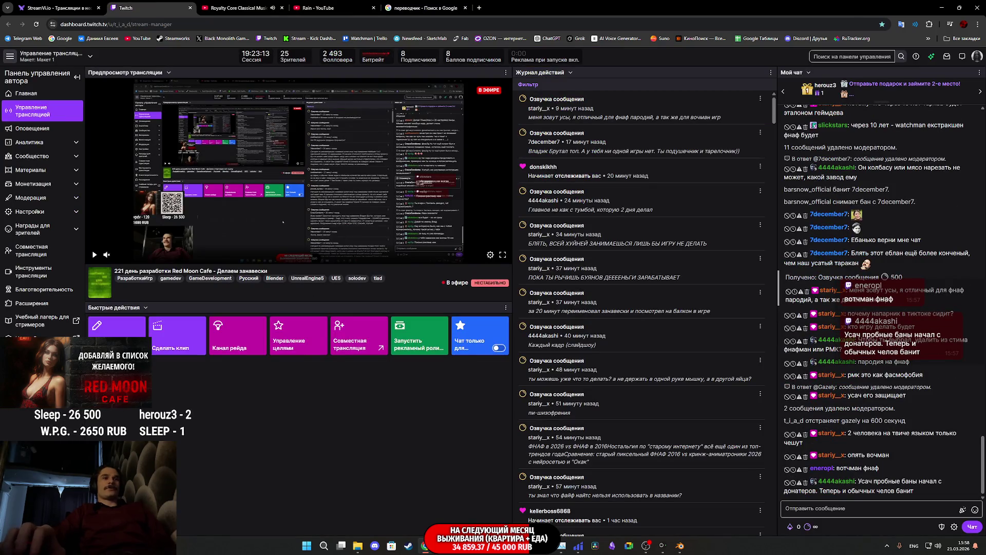
left_click(679, 547)
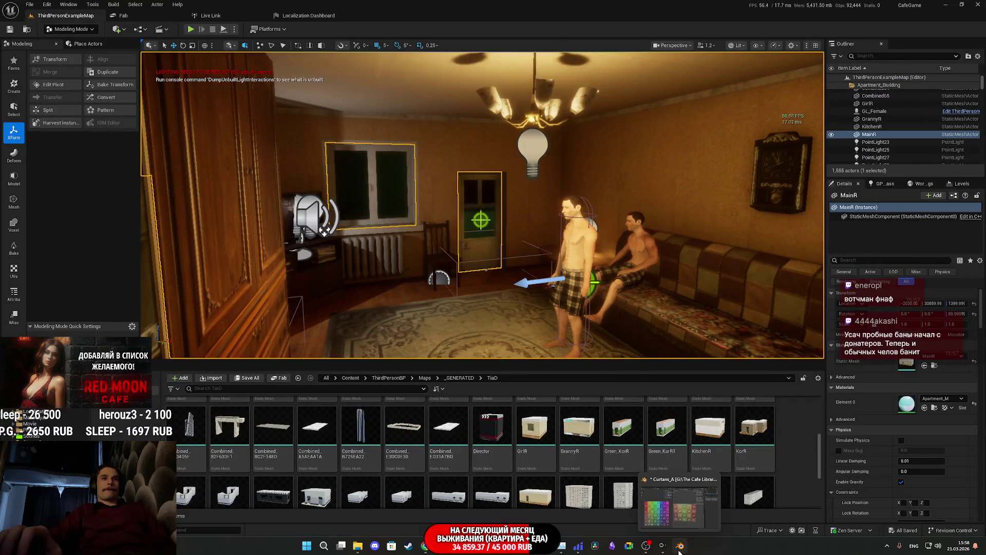
Step: Switch back to Blender and orbit around the grid-textured curtain plane
left_click(680, 546)
middle_click_drag(605, 381, 588, 381)
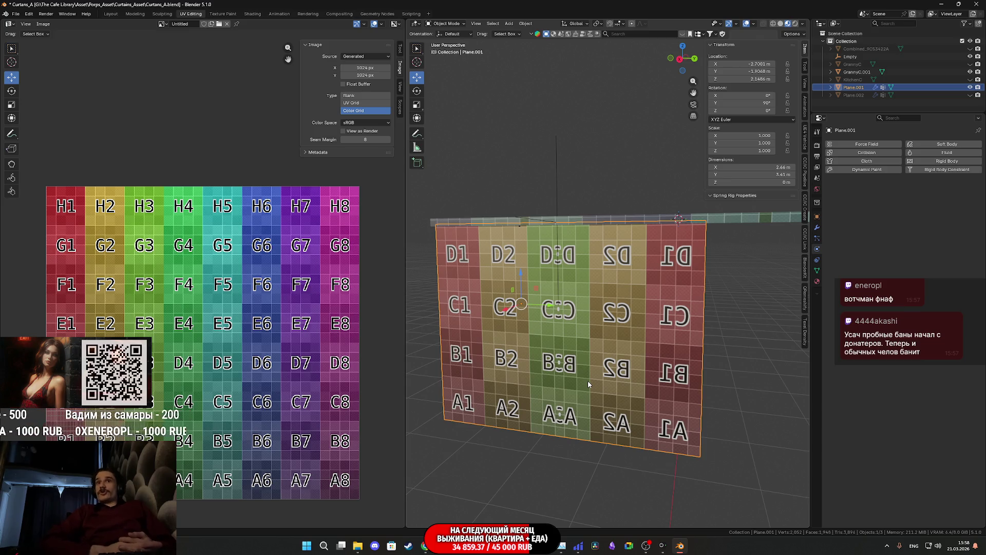
Step: Select curtain plane Plane.001 and give it default Cloth physics
scroll(578, 328, "up", 1)
scroll(576, 333, "up", 3)
left_click(569, 166)
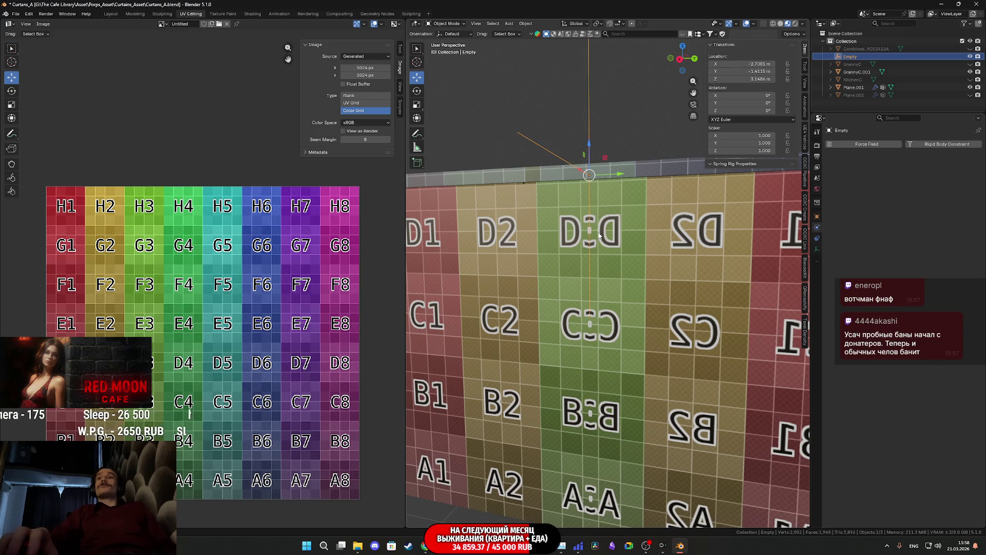
scroll(606, 228, "down", 4)
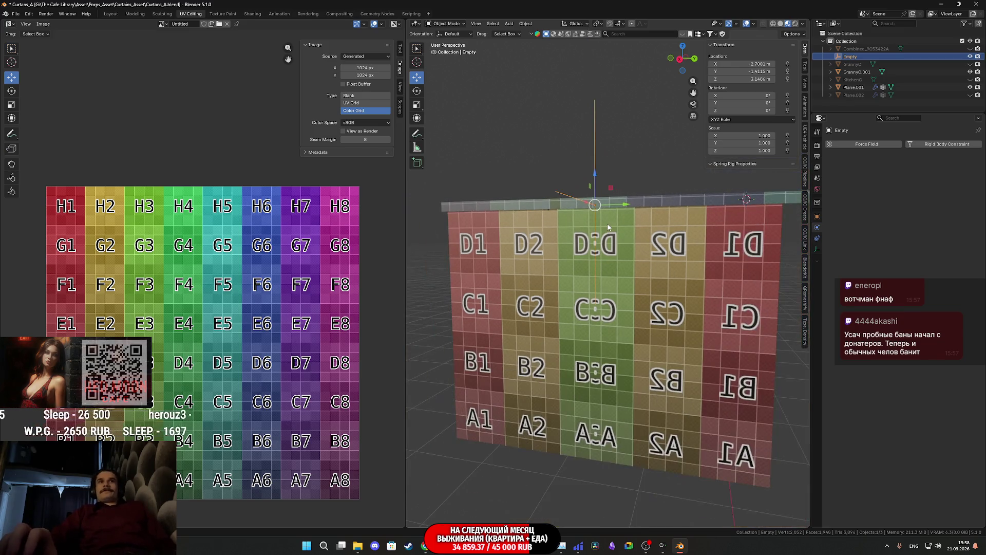
middle_click_drag(608, 231, 613, 244)
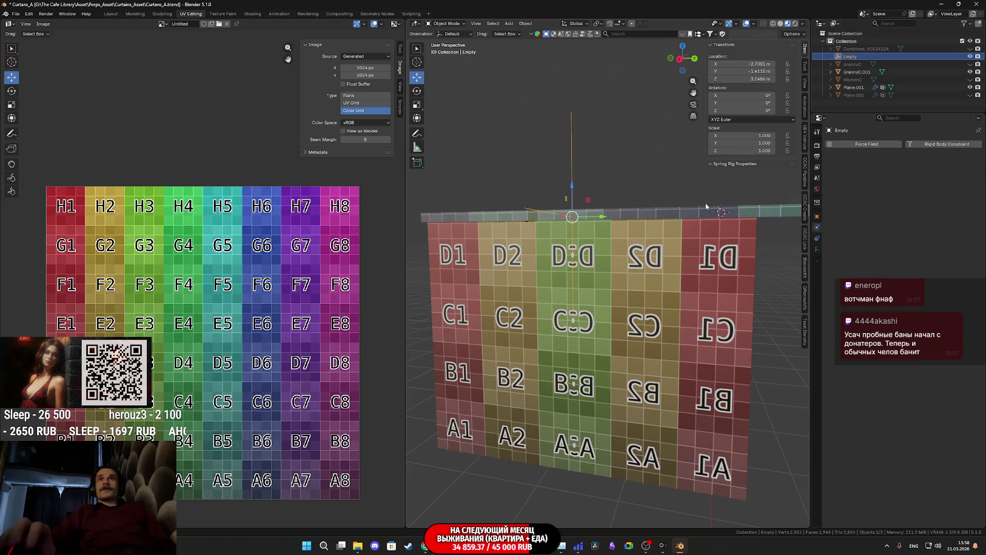
left_click(652, 279)
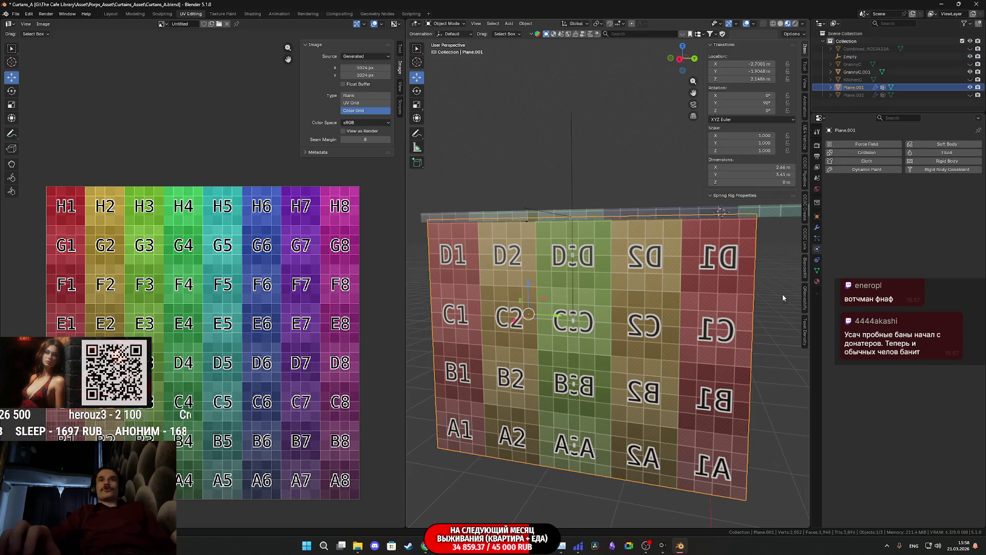
left_click(853, 162)
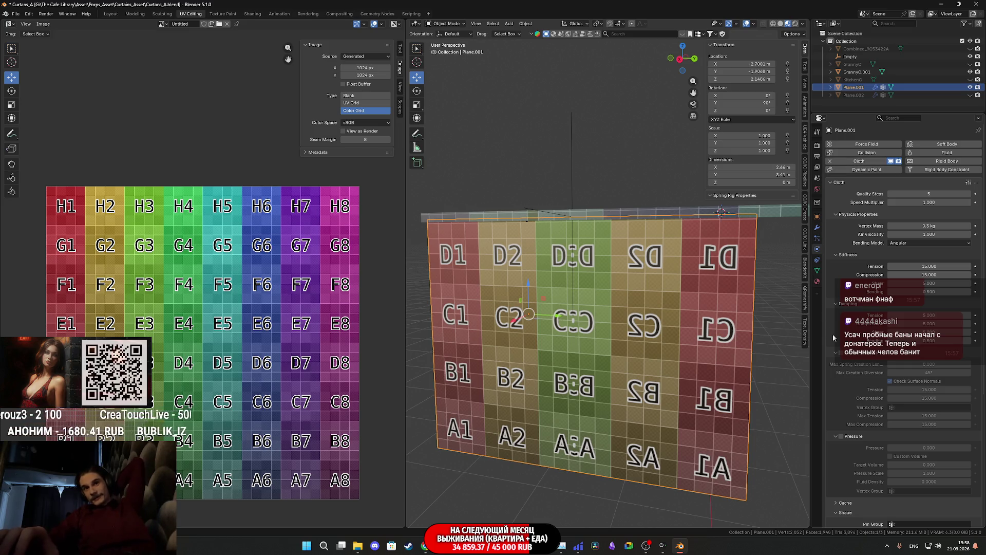
Step: Enable Self Collisions on the curtain's cloth and set its Vertex Mass to 2 kg
scroll(834, 338, "down", 8)
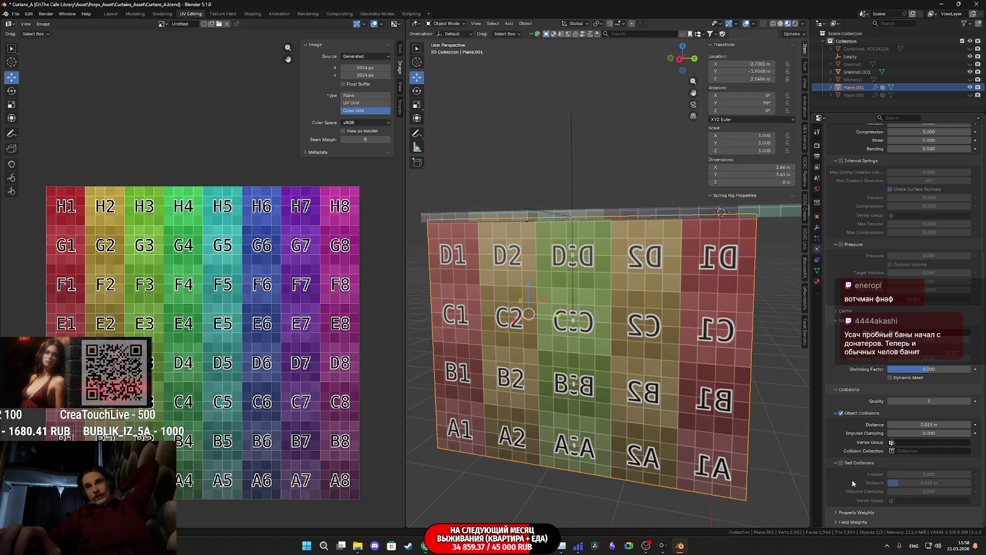
left_click(841, 462)
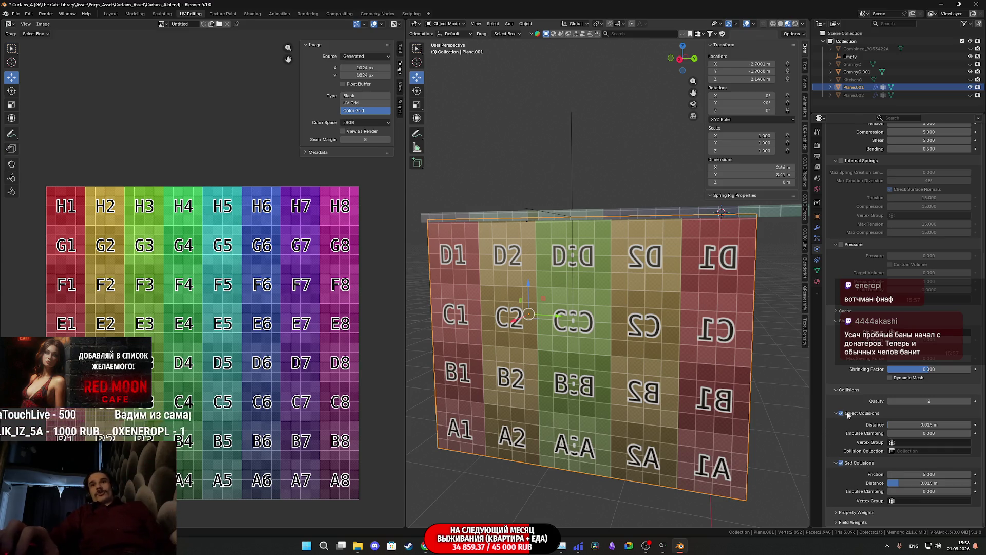
scroll(847, 415, "up", 6)
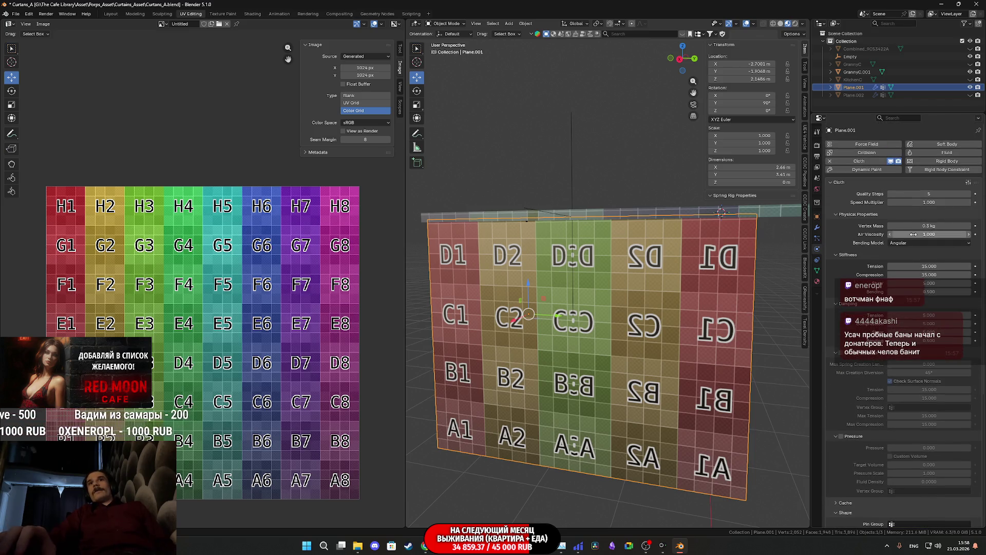
key("Return")
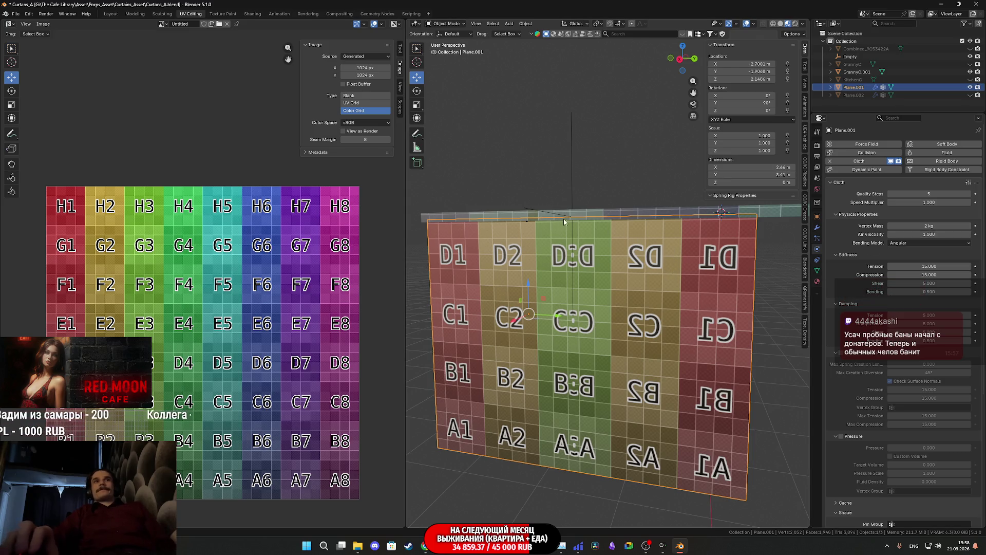
left_click(492, 157)
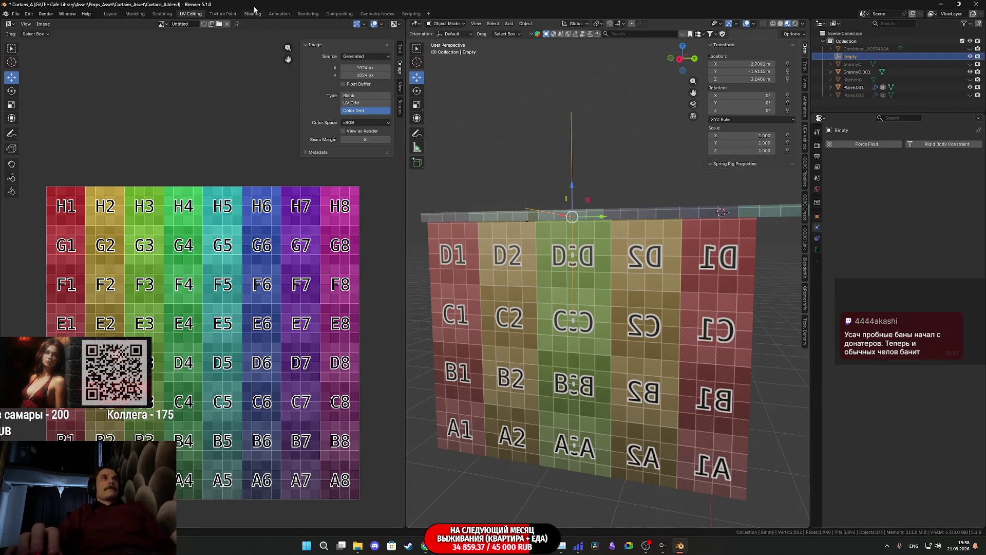
Step: In the Animation workspace, frame the Empty and unhide room mesh Combined_9C53422A
left_click(276, 14)
key("KP_Decimal")
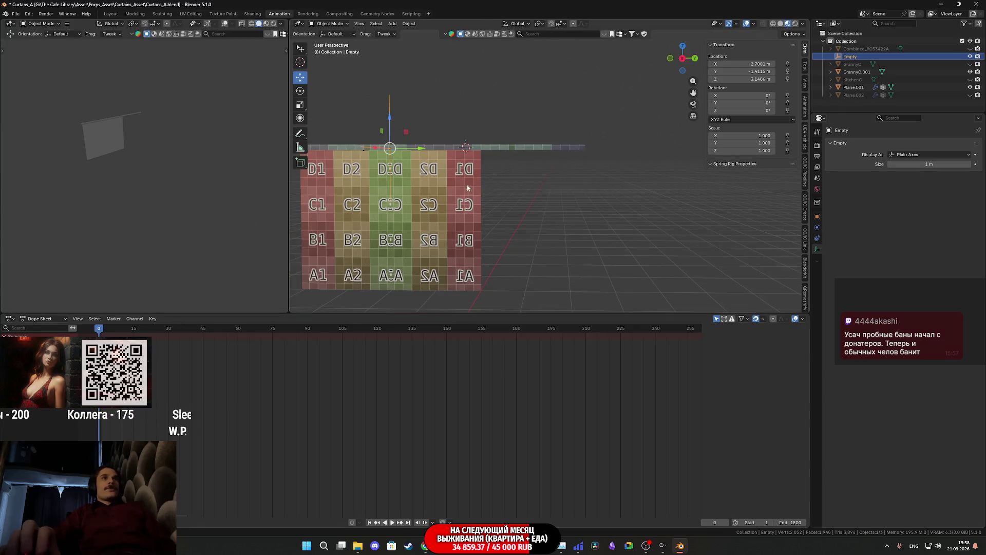
scroll(573, 203, "up", 4)
scroll(554, 225, "down", 4)
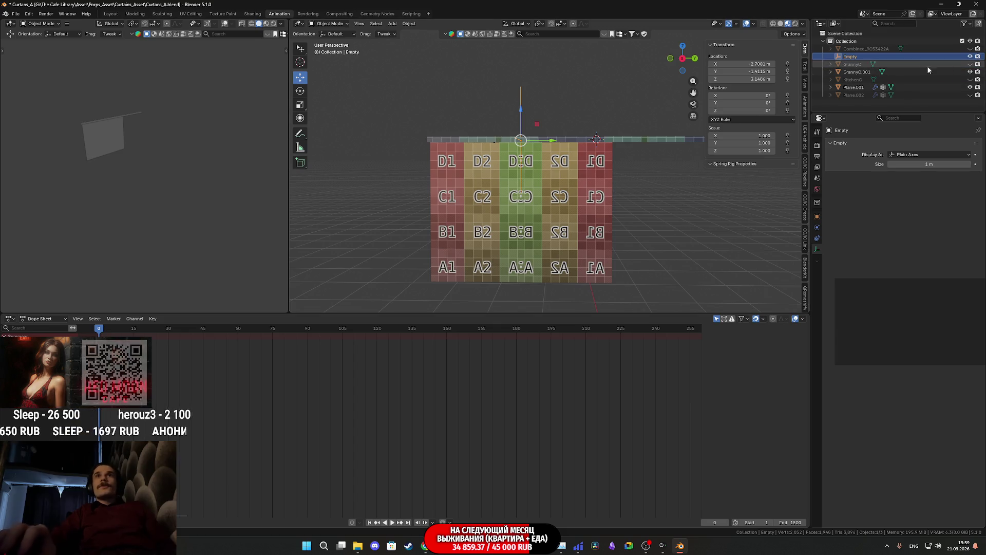
left_click(970, 49)
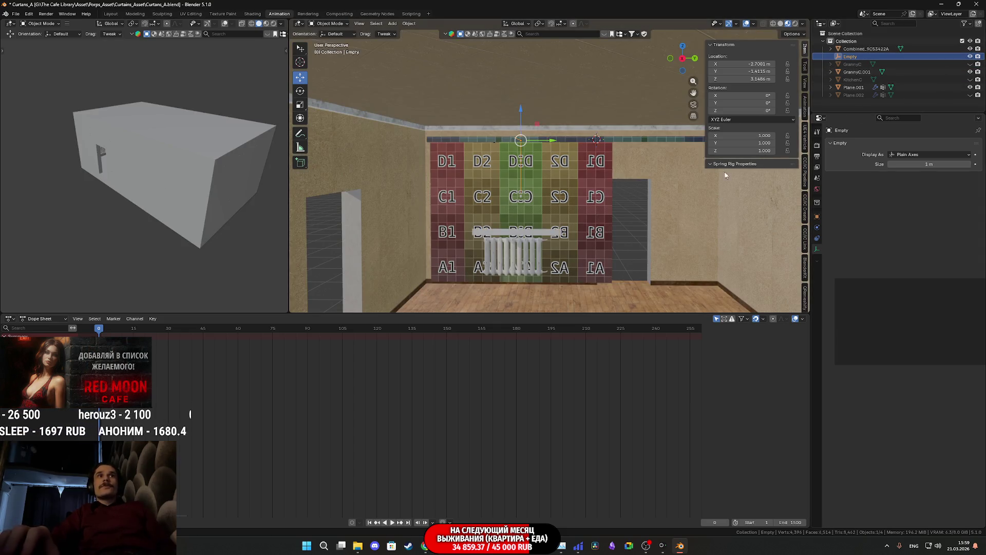
scroll(646, 216, "up", 2)
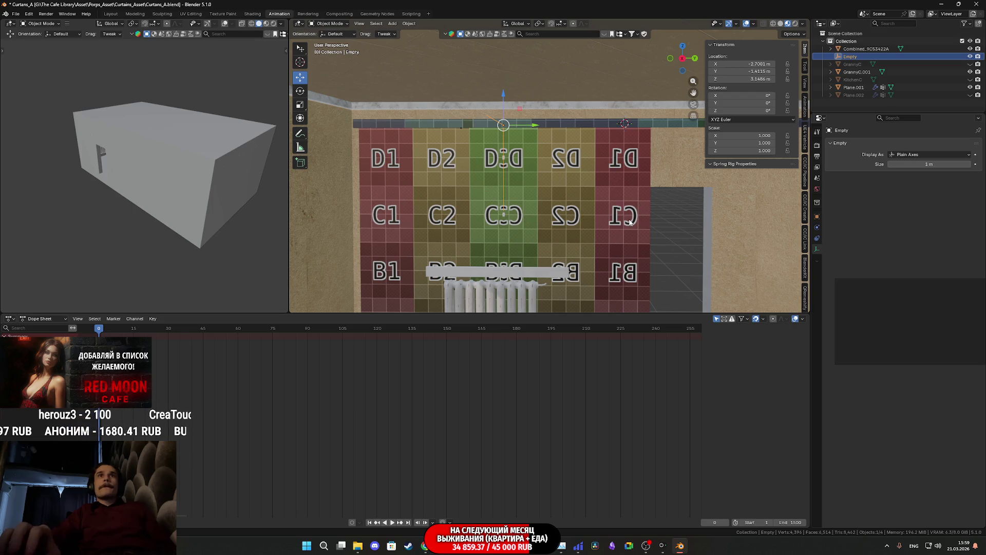
Step: Test scaling the Empty during cloth playback, then stop and rewind to frame 0
key("space")
key("s")
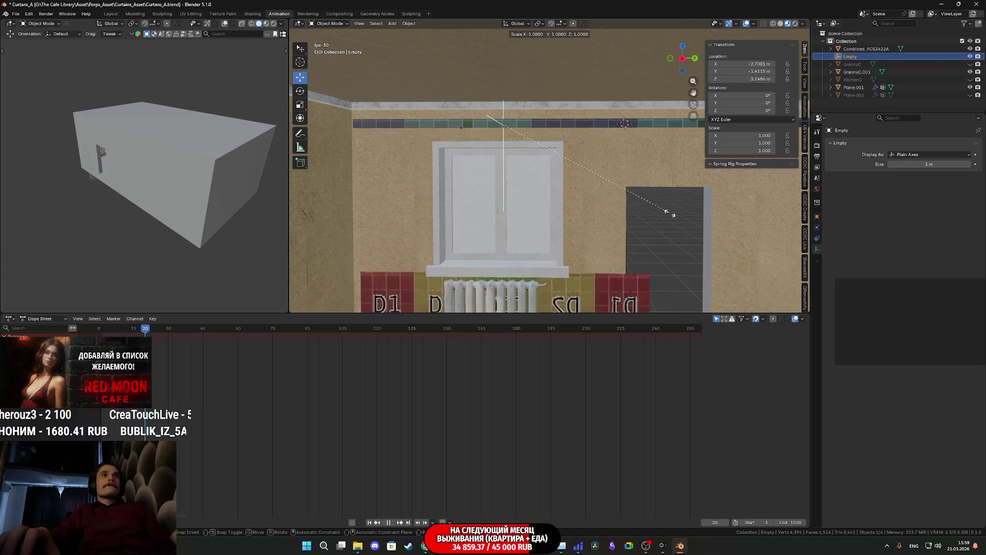
left_click(670, 213)
right_click(670, 213)
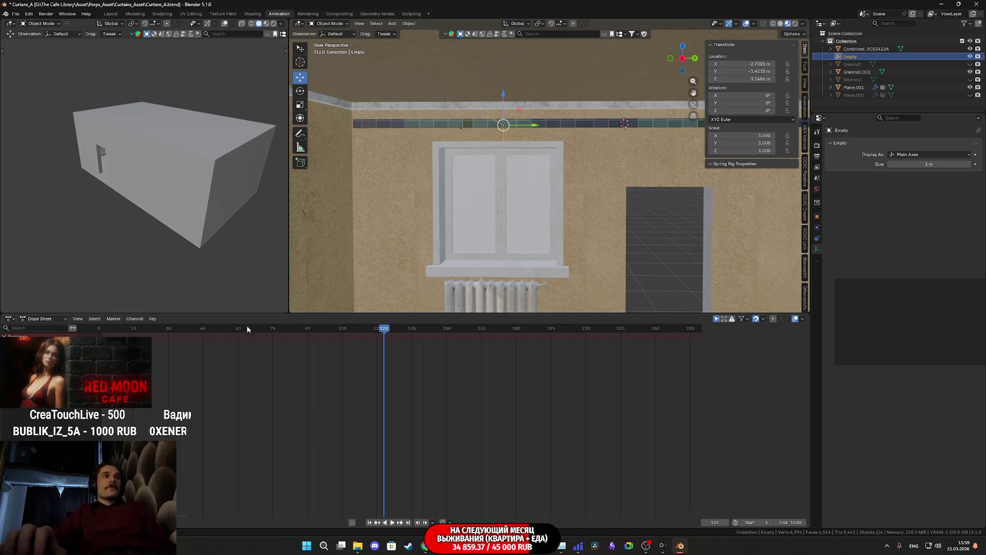
left_click(96, 329)
key("space")
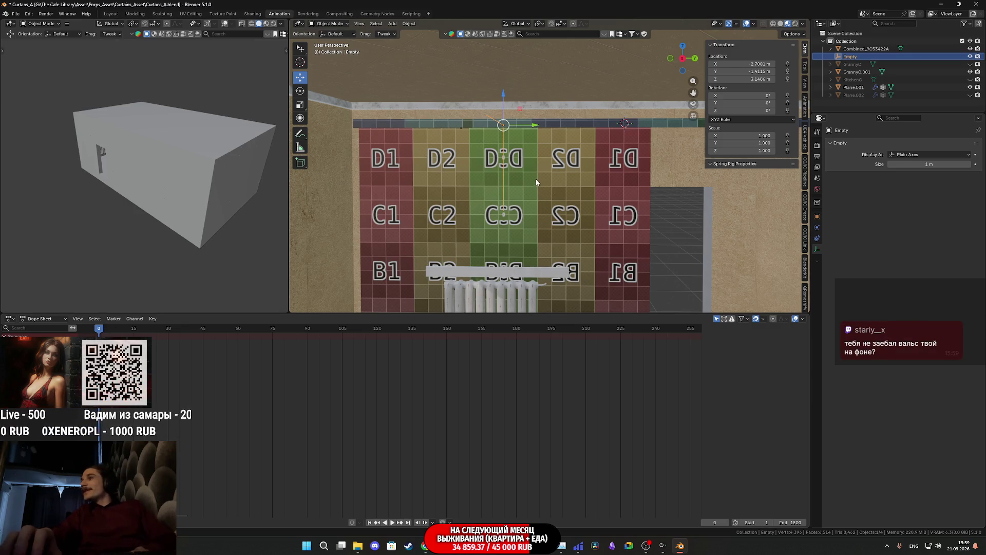
Step: Select Plane.001, then the room mesh Combined_9C53422A from an oblique view
scroll(534, 179, "up", 1)
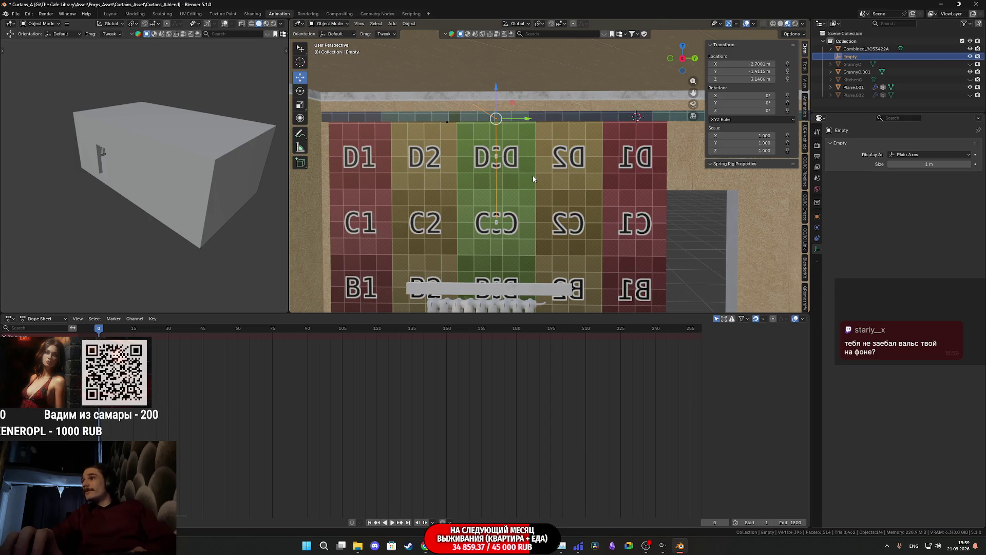
left_click(616, 179)
mouse_move(615, 178)
middle_mouse_down()
mouse_move(573, 183)
mouse_move(673, 210)
middle_mouse_up()
left_click(776, 225)
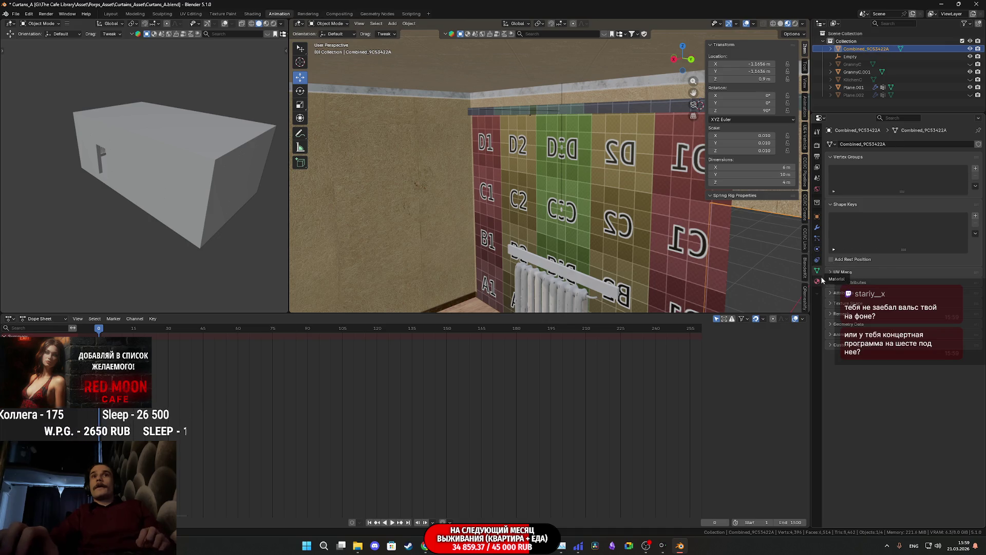
Step: Under Cloth > Shape, set Plane.001's Pin Group to the CSG vertex group
left_click(819, 250)
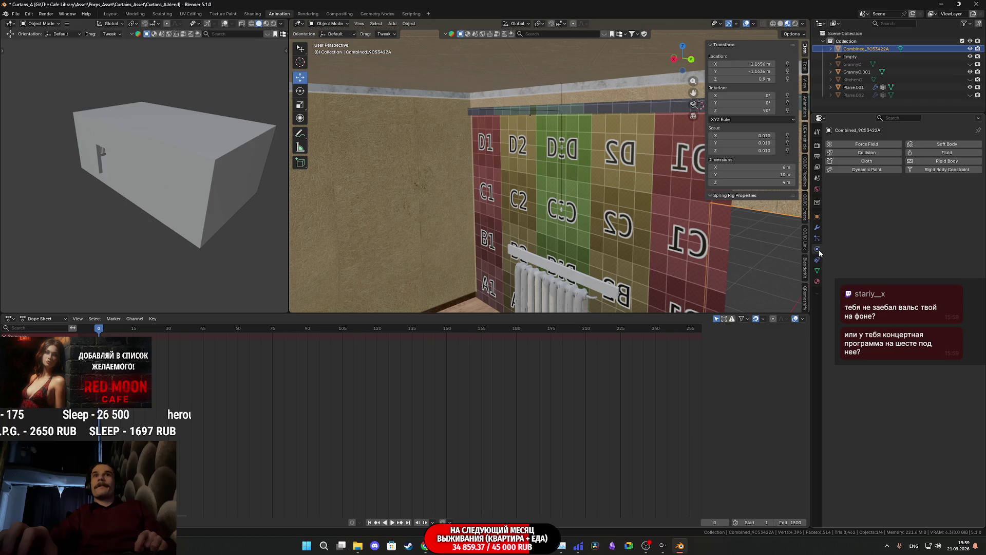
left_click(636, 218)
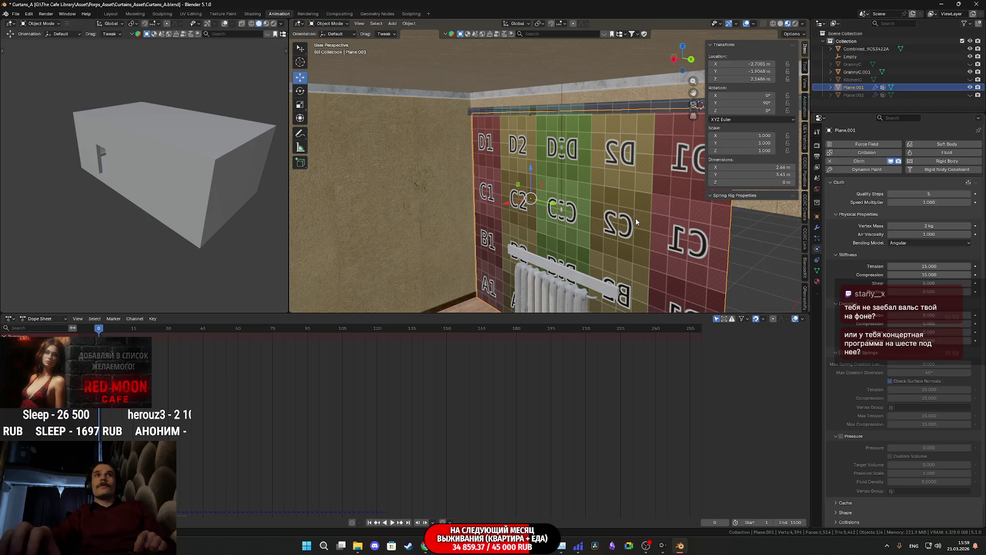
scroll(840, 270, "down", 1)
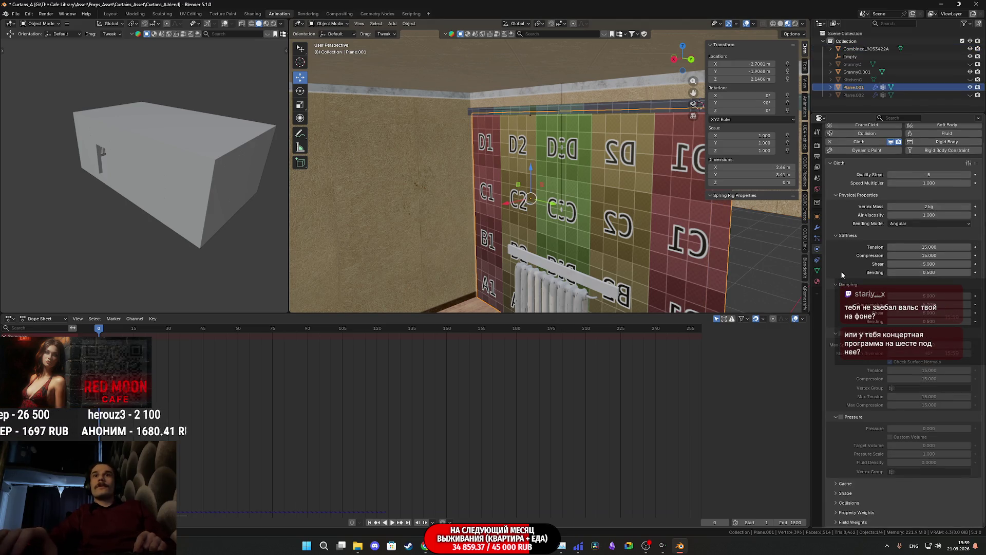
left_click(835, 495)
scroll(848, 489, "down", 3)
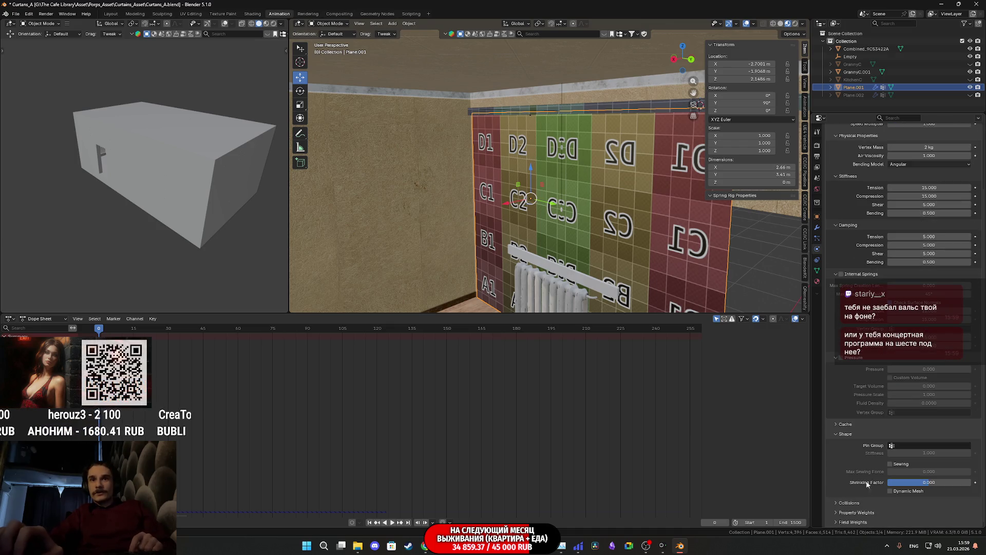
left_click(912, 445)
left_click(903, 462)
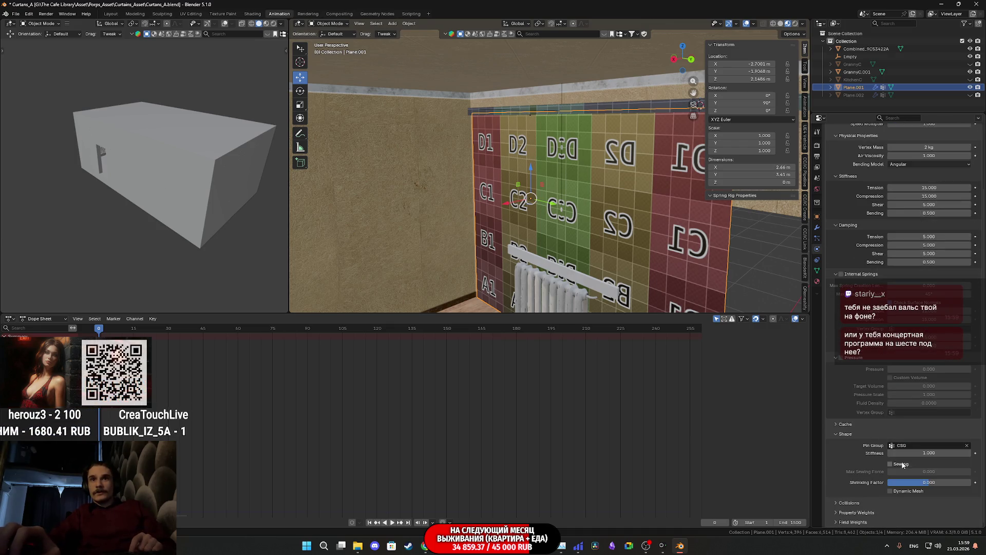
middle_click_drag(604, 226, 625, 205)
left_click(534, 102)
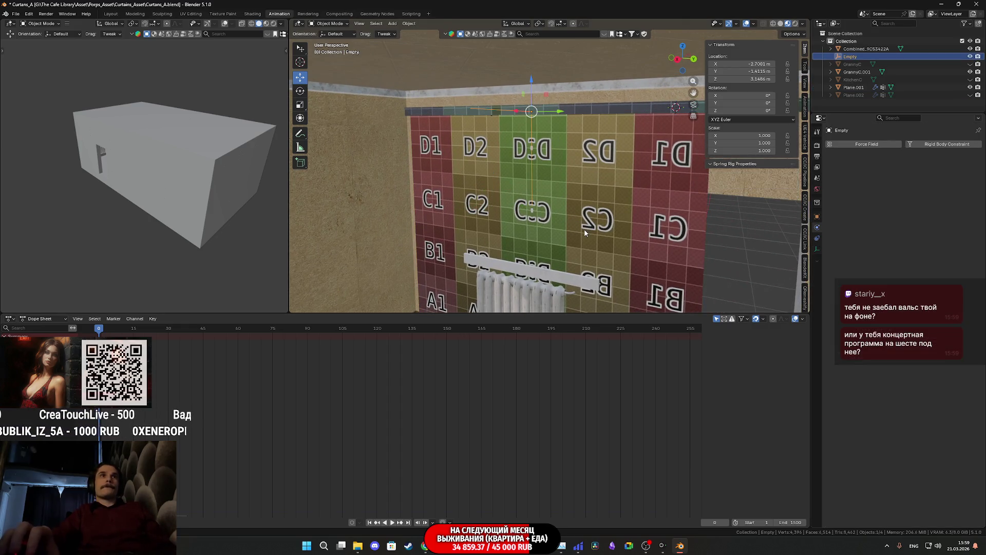
Step: Start playback and try scaling the Empty, then cancel and rewind to frame 0
middle_click_drag(597, 238, 614, 230)
key("space")
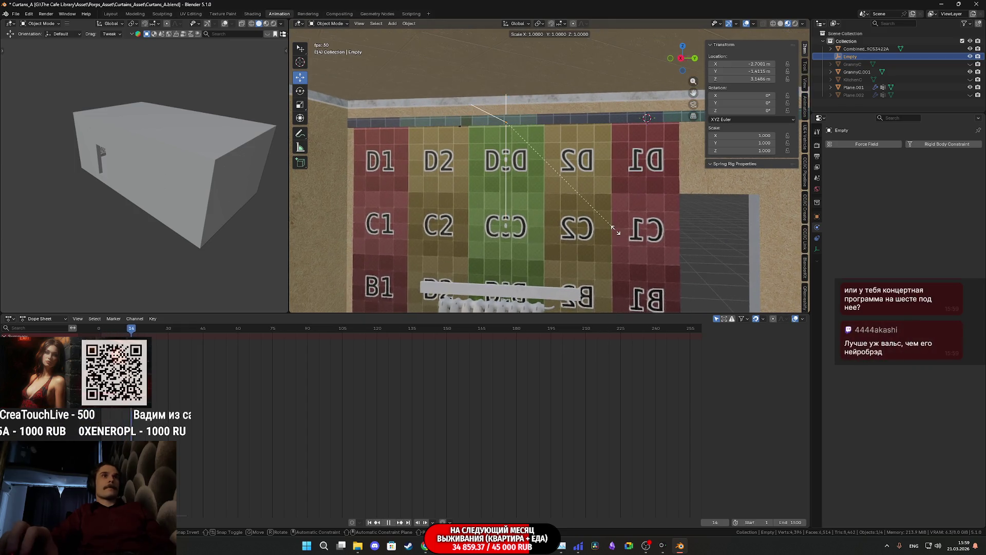
key("s")
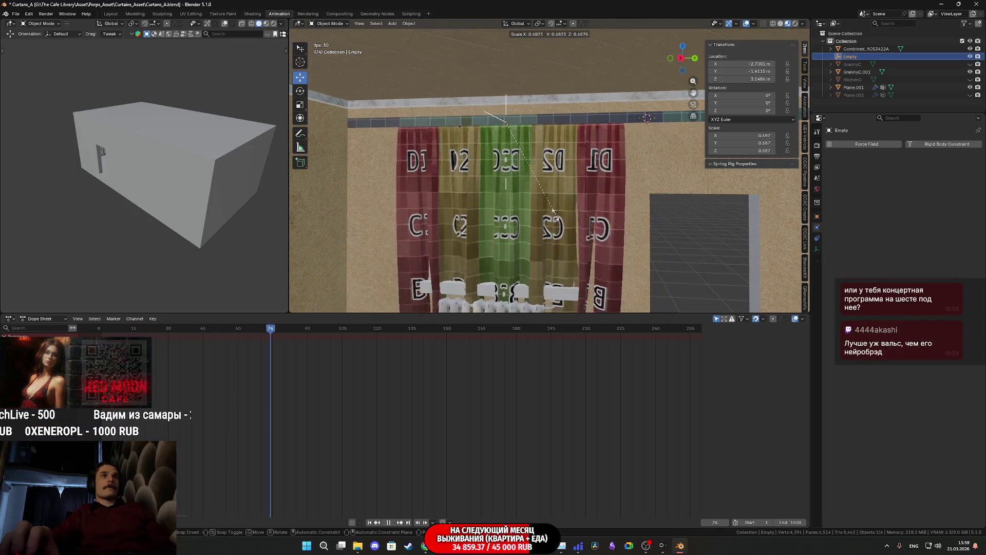
right_click(548, 221)
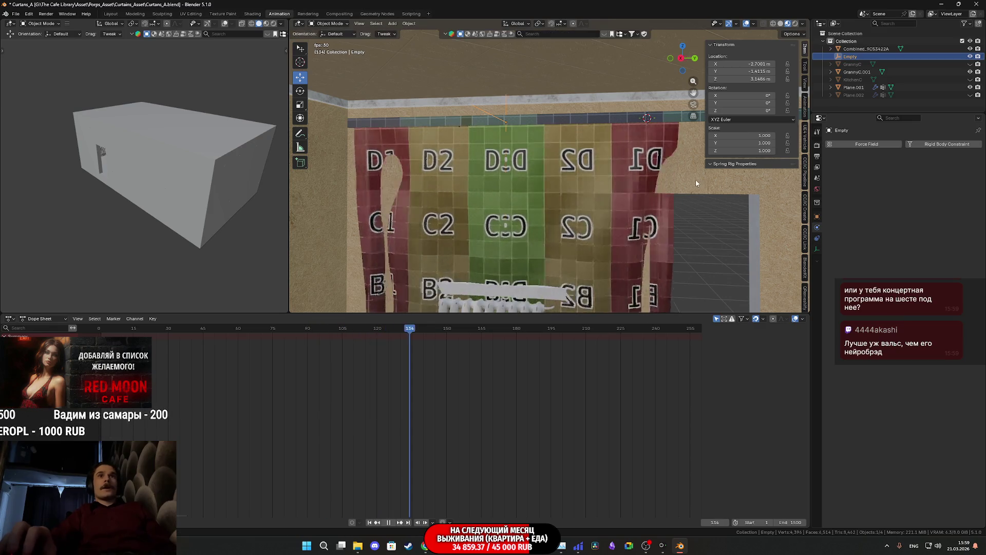
key("space")
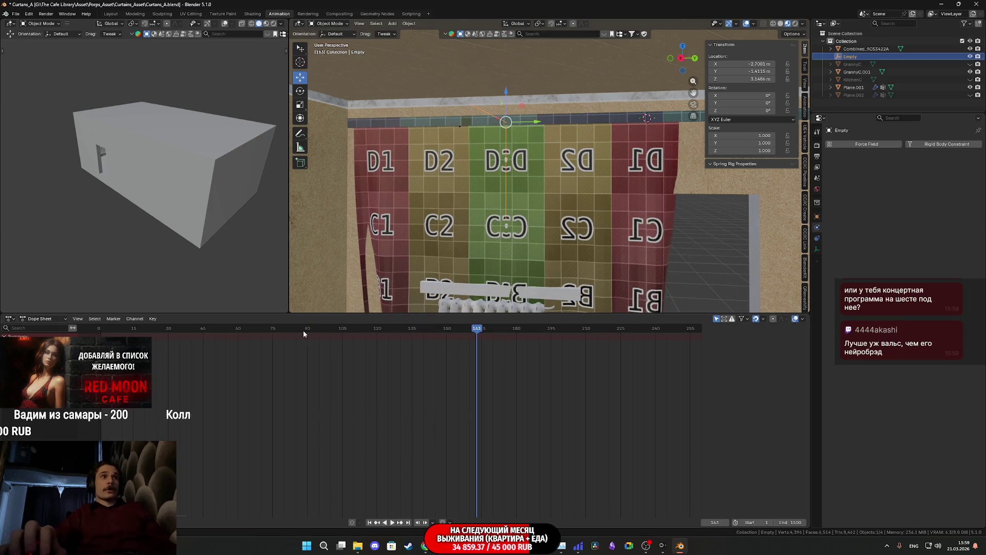
key("shift+Left")
key("space")
key("space")
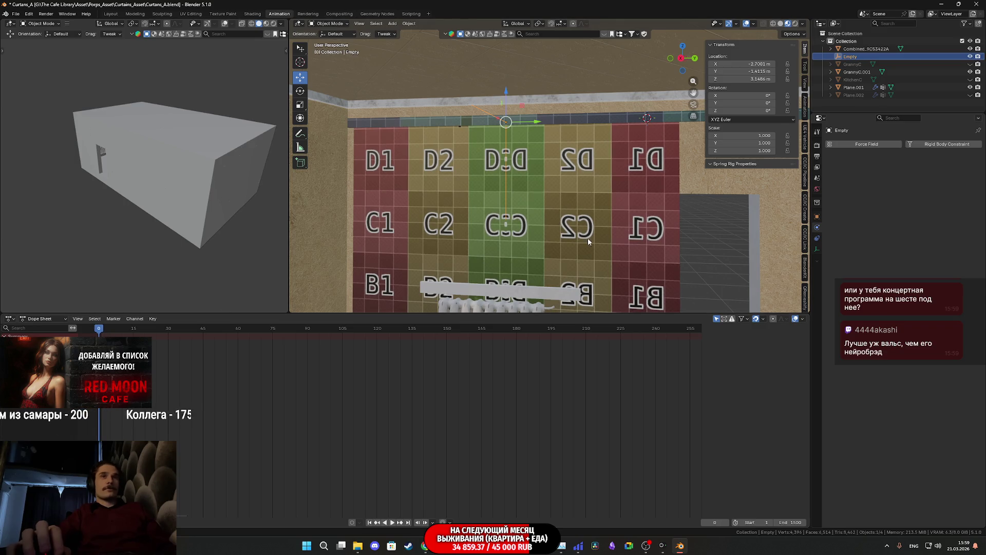
Step: Check Combined_9C53422A's collision physics, then reselect the curtain plane and the Empty
left_click(718, 185)
left_click(863, 154)
left_click(590, 200)
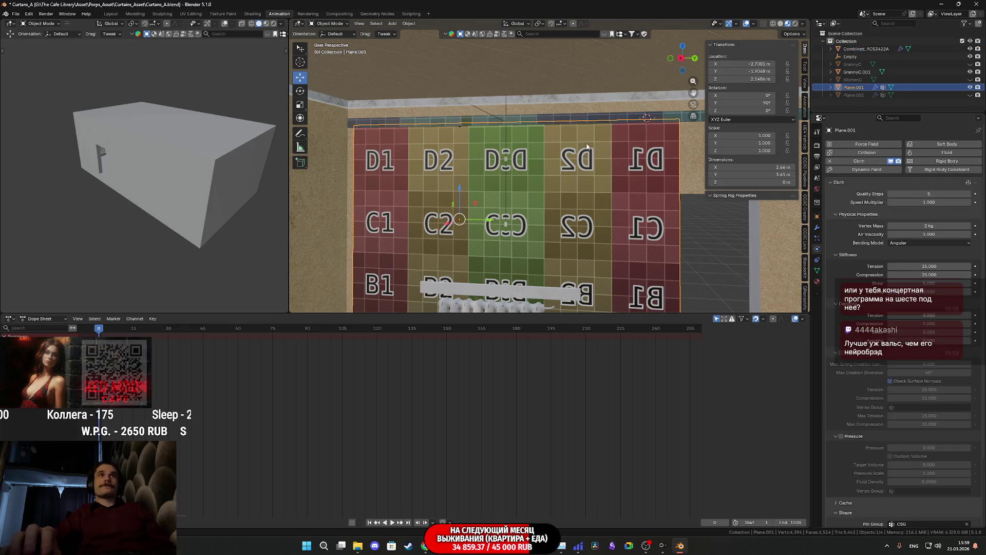
left_click(582, 128)
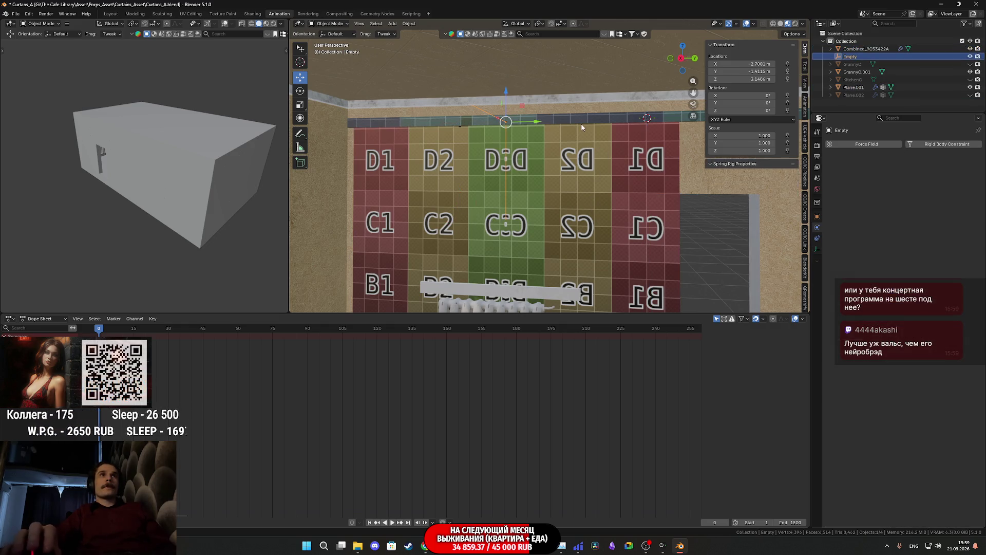
Step: During playback, scale the Empty to 0.590 so the curtain gathers, then stop
key("space")
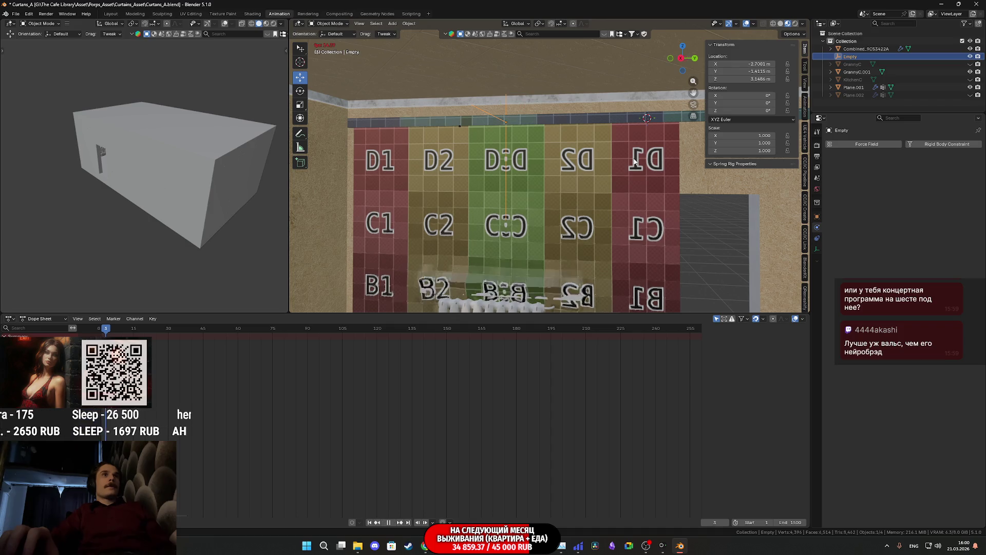
key("s")
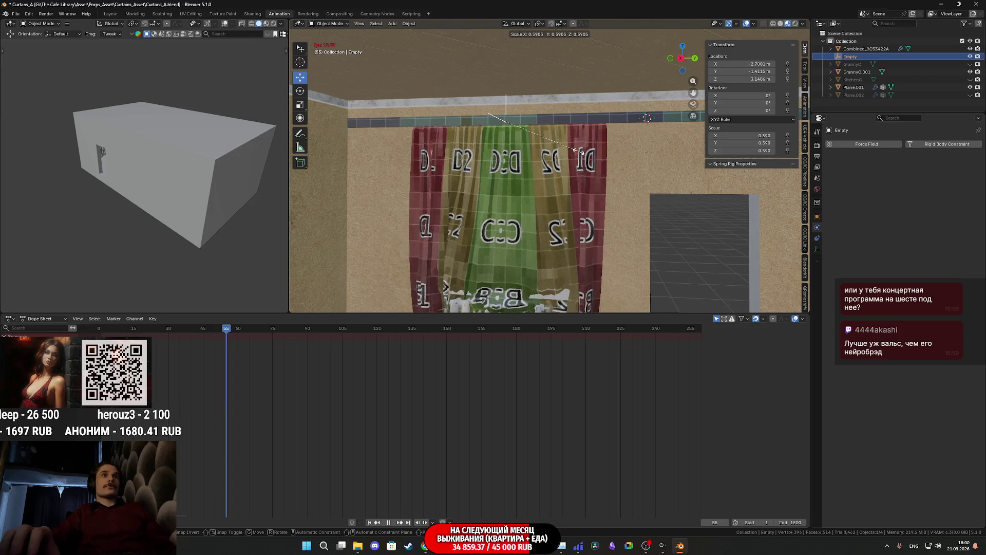
left_click(576, 150)
scroll(580, 170, "down", 4)
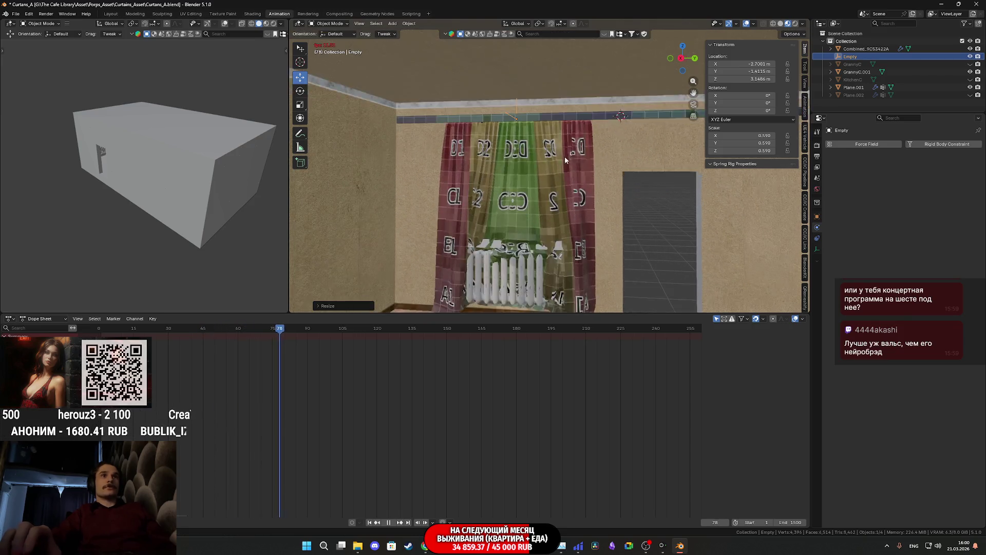
key("space")
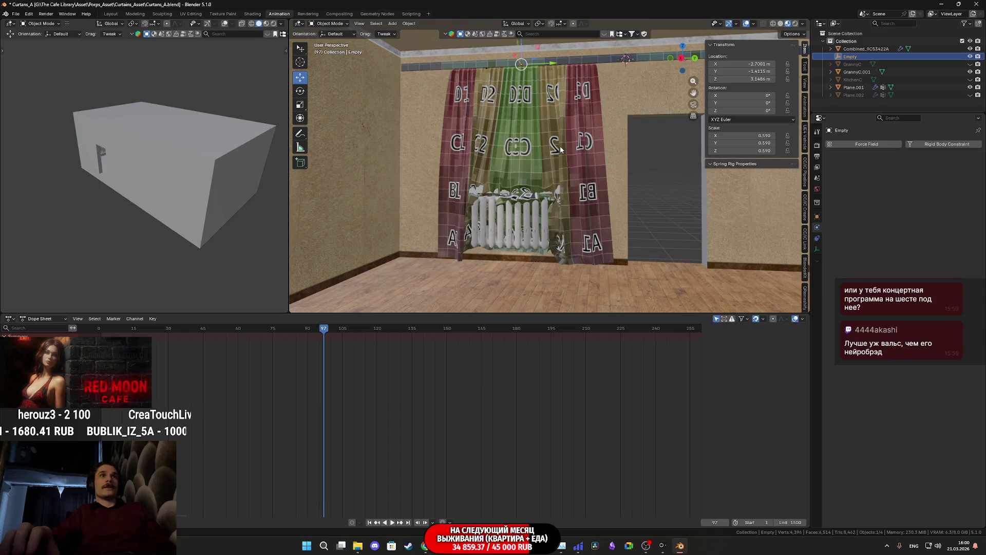
scroll(560, 149, "up", 20, "alt")
scroll(560, 149, "up", 20, "alt")
Step: Switch to the Rotate tool and try rotating the Empty about its Y axis
mouse_move(560, 149)
middle_mouse_down()
mouse_move(502, 155)
mouse_move(587, 176)
mouse_move(519, 165)
mouse_move(538, 180)
mouse_move(520, 181)
mouse_move(555, 154)
mouse_move(544, 150)
middle_mouse_up()
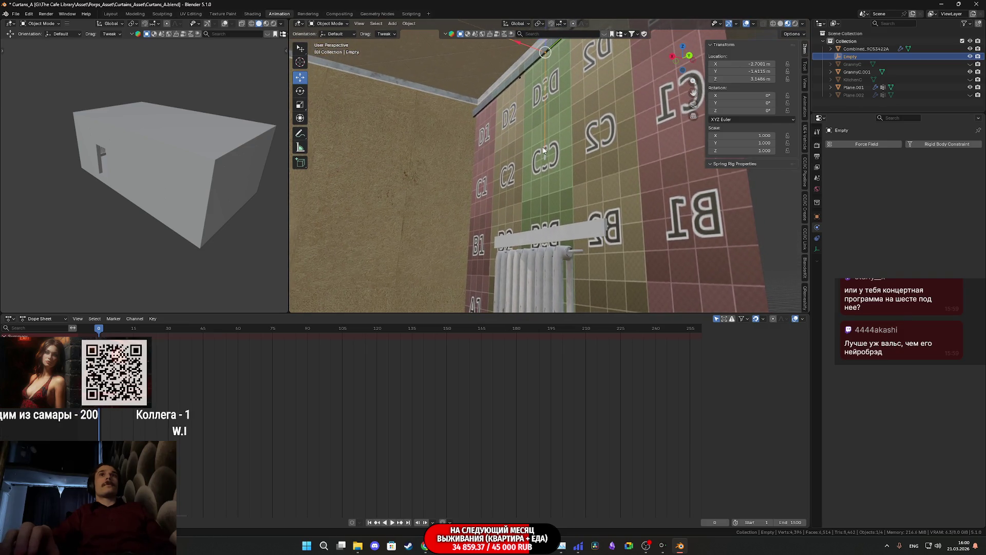
left_click(304, 93)
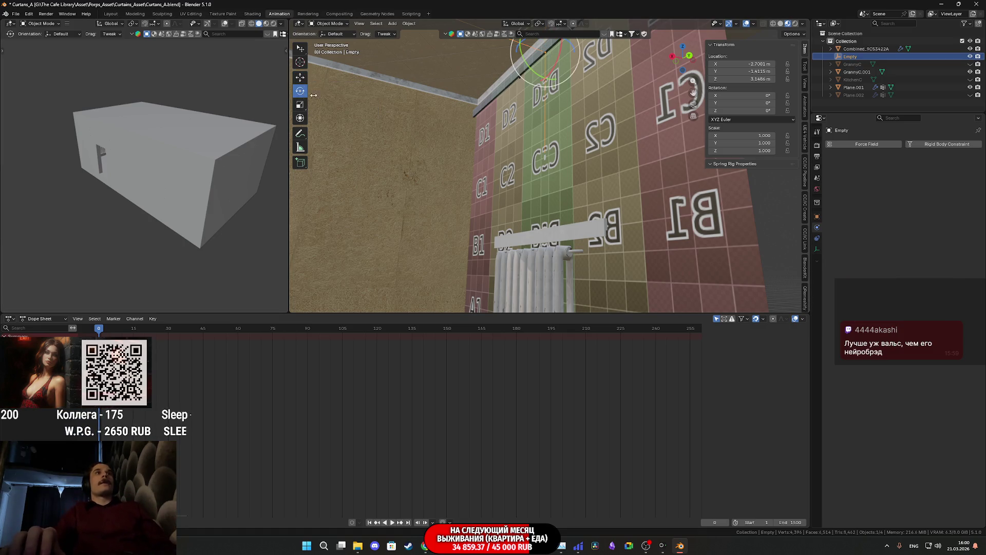
left_click_drag(531, 73, 529, 69)
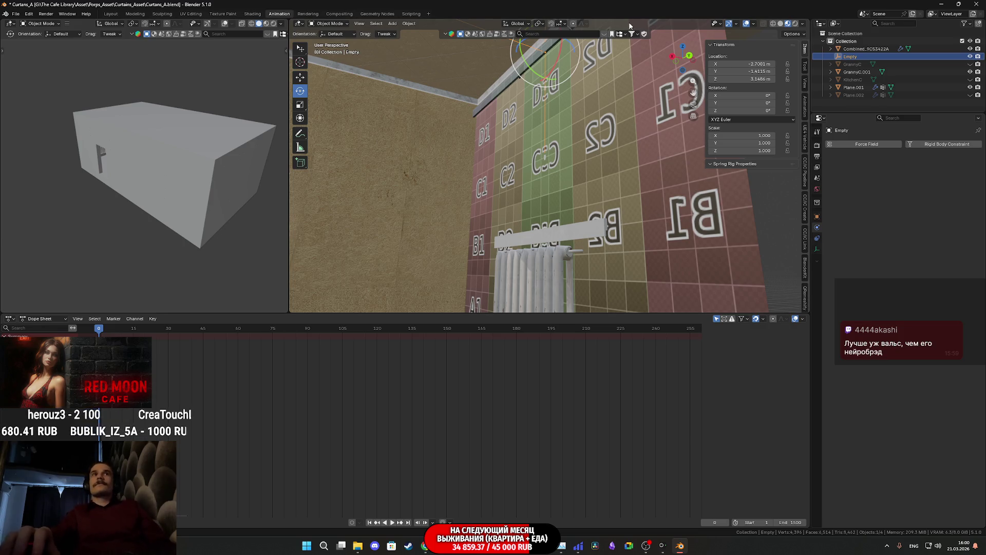
Step: Select curtain plane Plane.001 and enter Edit Mode on its mesh
middle_click_drag(587, 98, 592, 170)
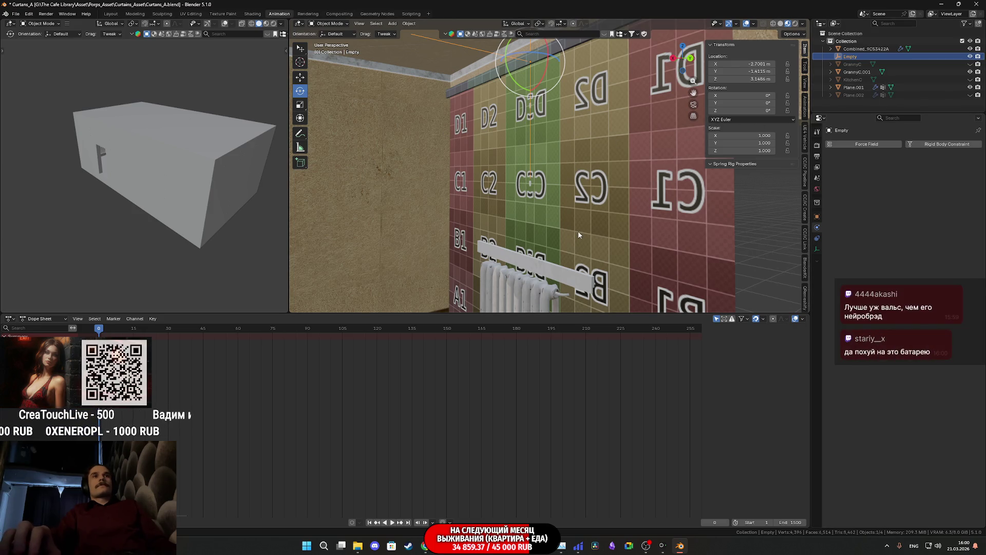
left_click(586, 206)
key("Tab")
middle_click_drag(586, 206, 386, 96)
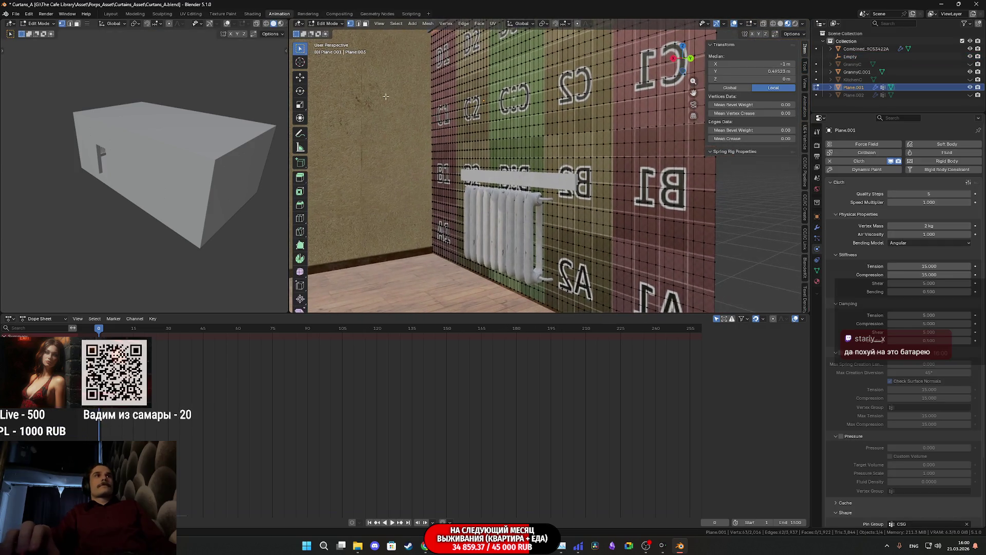
Step: In edge selection, select the curtain's bottom edge loop plus a horizontal edge loop
left_click(359, 24)
left_click(505, 260, "alt")
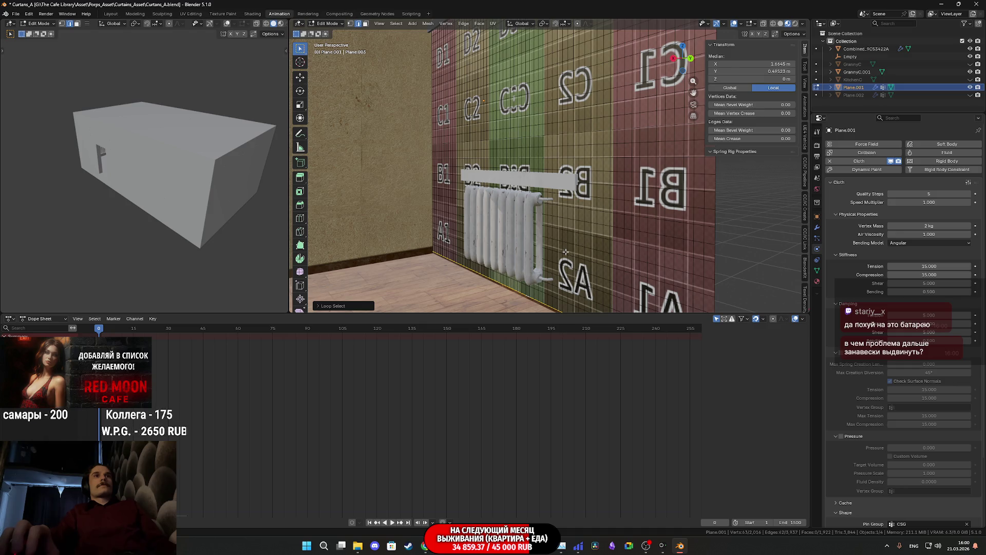
mouse_move(565, 250)
middle_mouse_down()
mouse_move(586, 251)
mouse_move(558, 249)
middle_mouse_up()
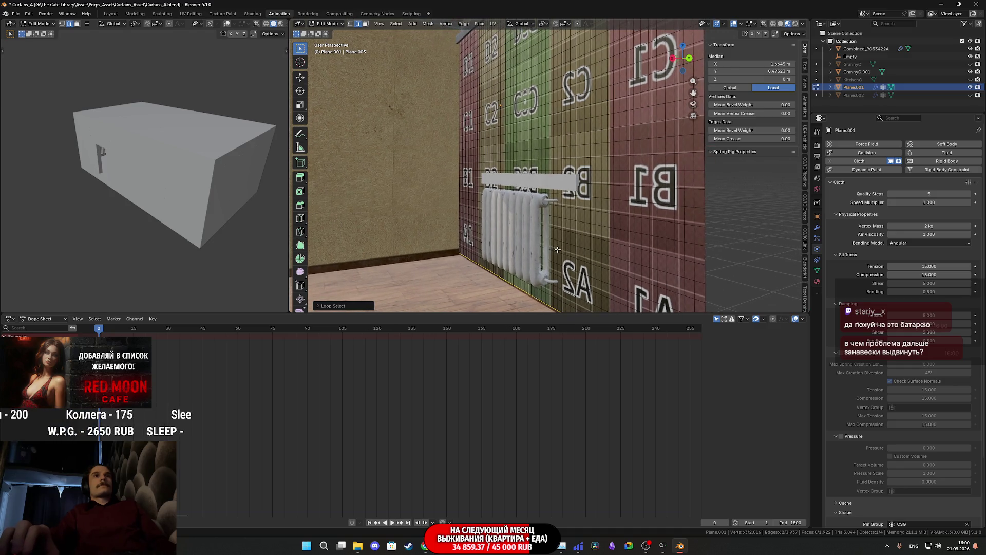
left_click(571, 241, "alt+shift")
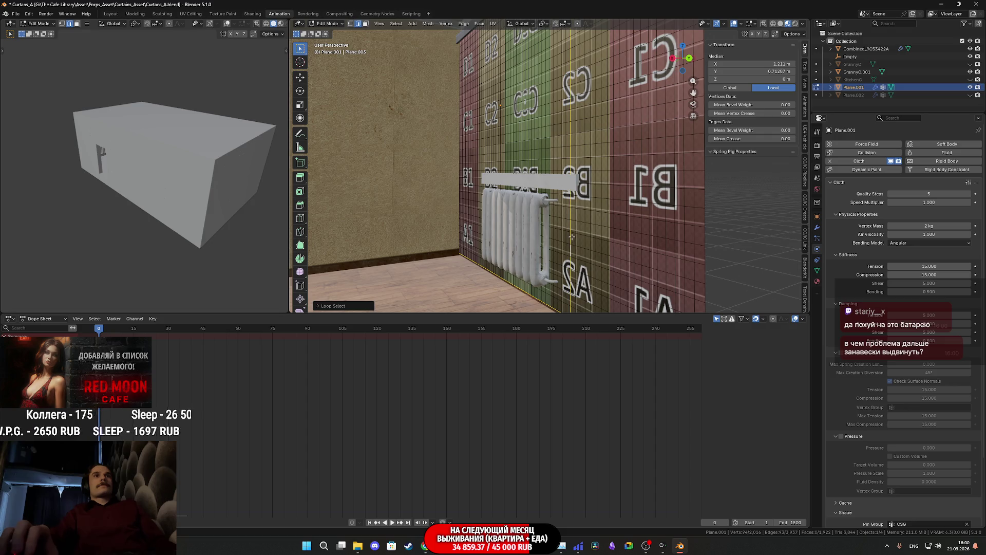
key("ctrl+z")
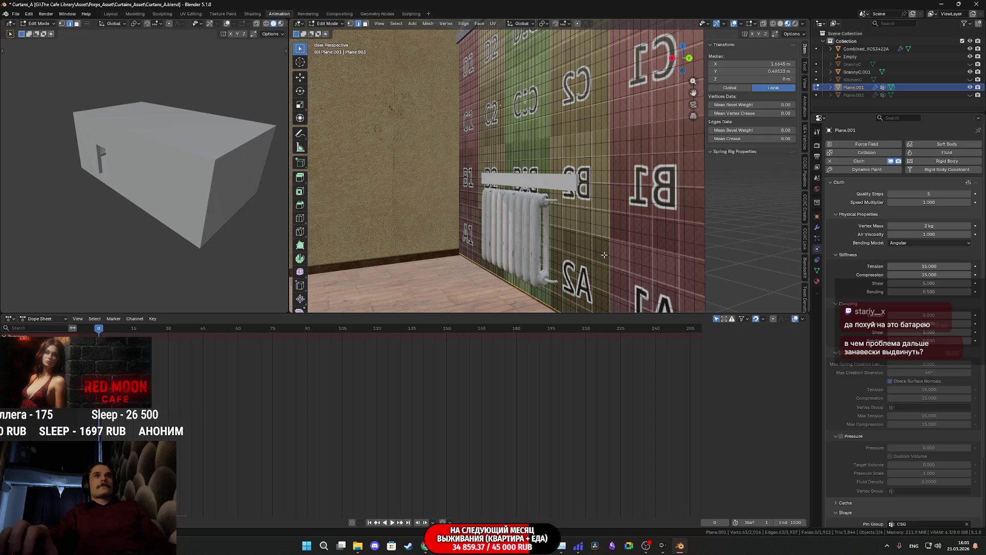
left_click(604, 255, "alt+shift")
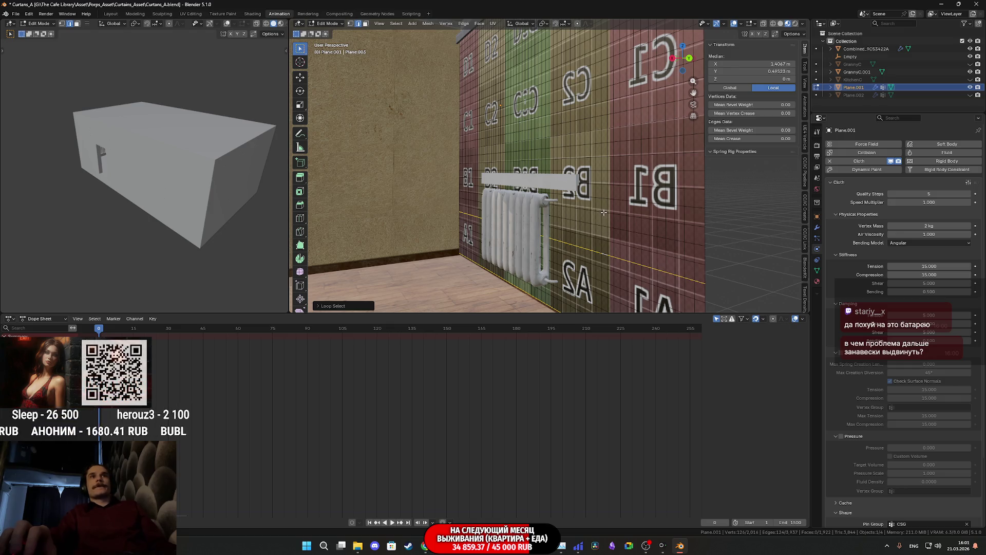
Step: Select the whole curtain mesh and return to Object Mode
left_click(300, 77)
middle_click_drag(463, 180, 408, 183)
middle_click_drag(525, 213, 521, 213)
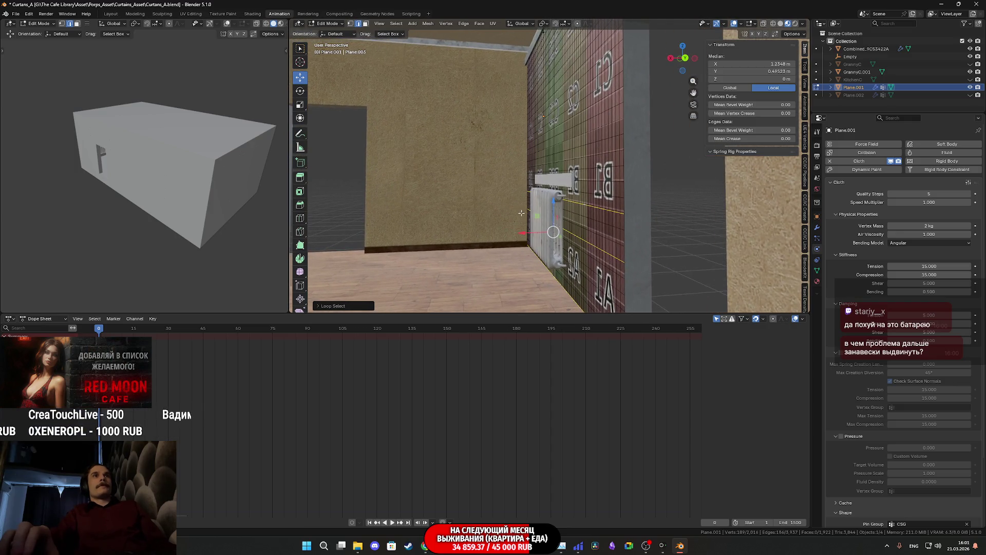
key("a")
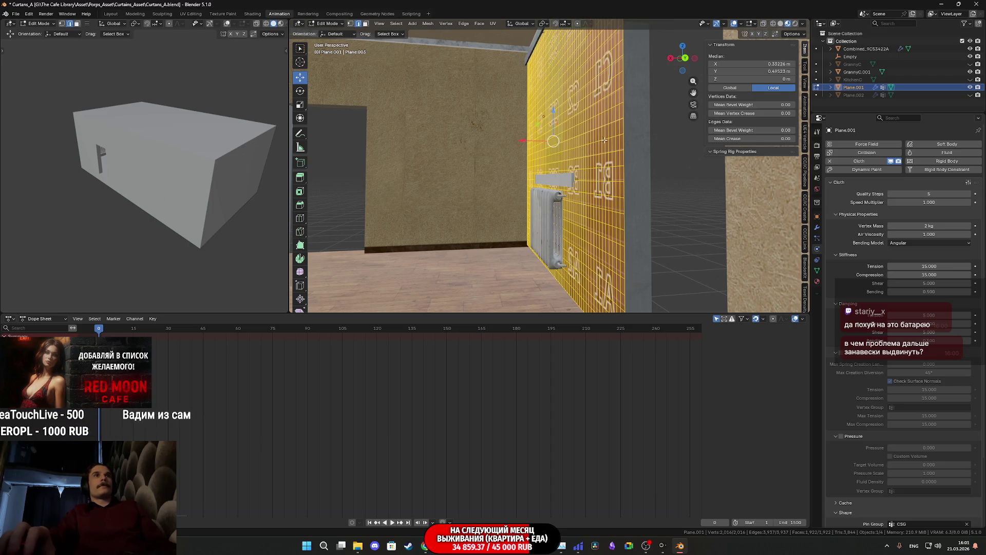
middle_click_drag(605, 140, 590, 117)
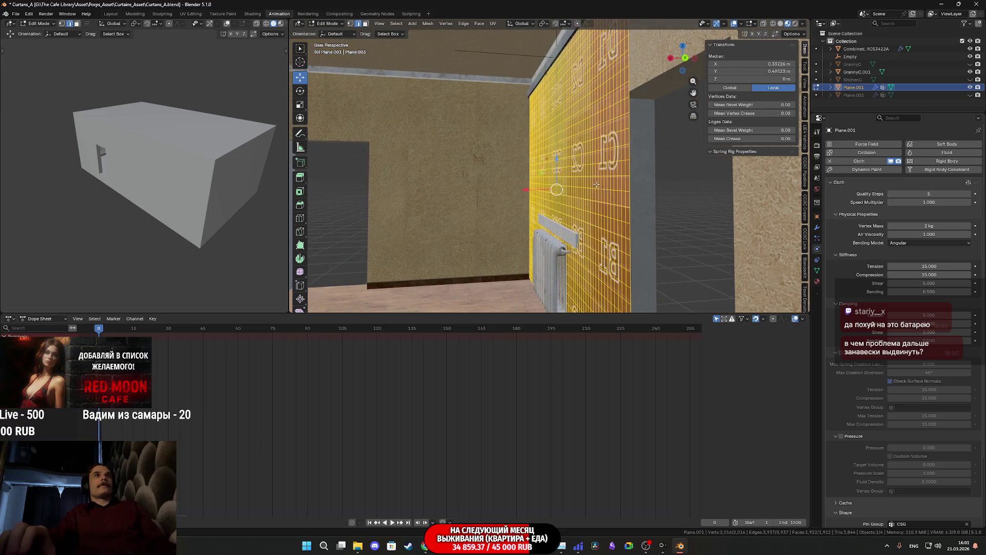
key("Tab")
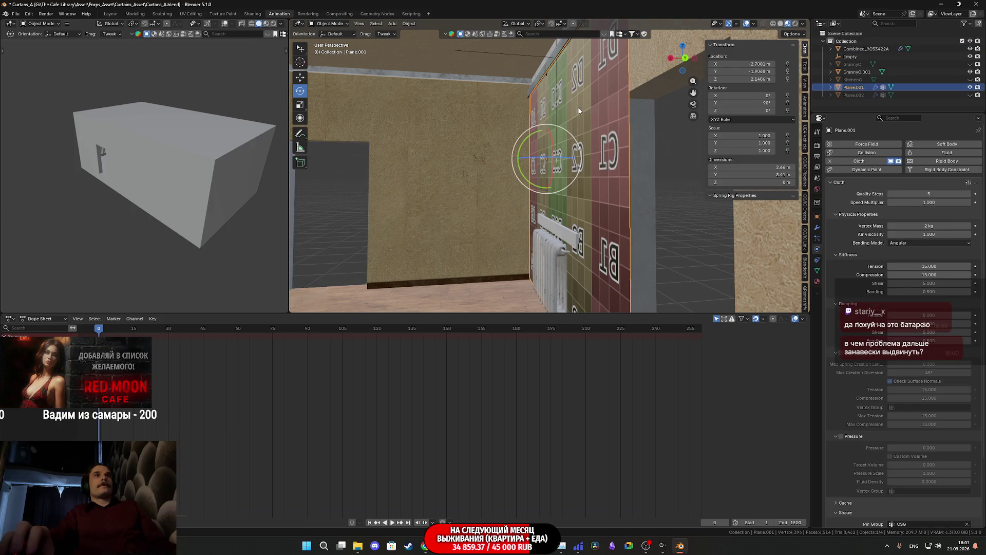
Step: Snap the 3D cursor to the curtain's top edge loop in Edit Mode
key("Tab")
mouse_move(576, 113)
middle_mouse_down()
mouse_move(569, 162)
mouse_move(580, 193)
middle_mouse_up()
scroll(580, 193, "up", 5)
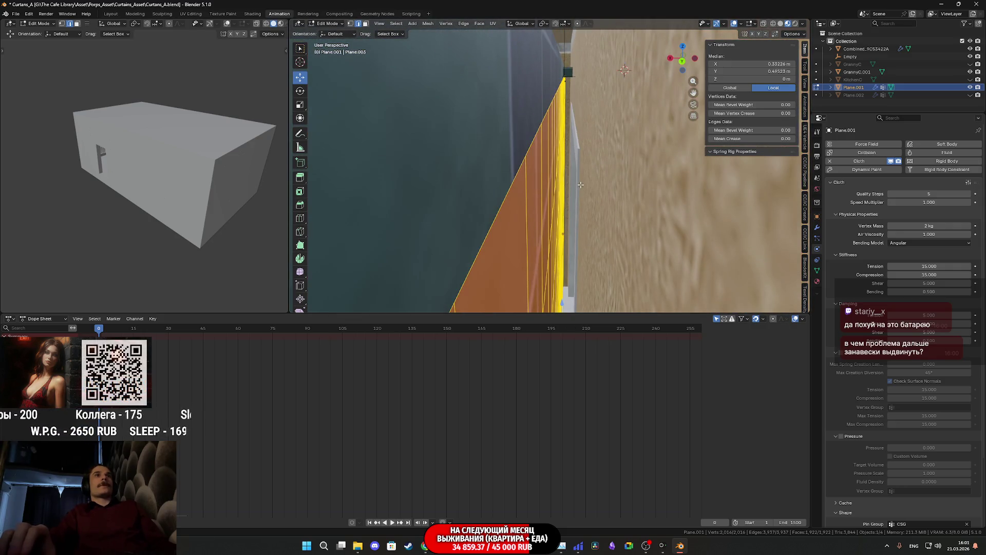
left_click(535, 149, "alt")
key("shift+s")
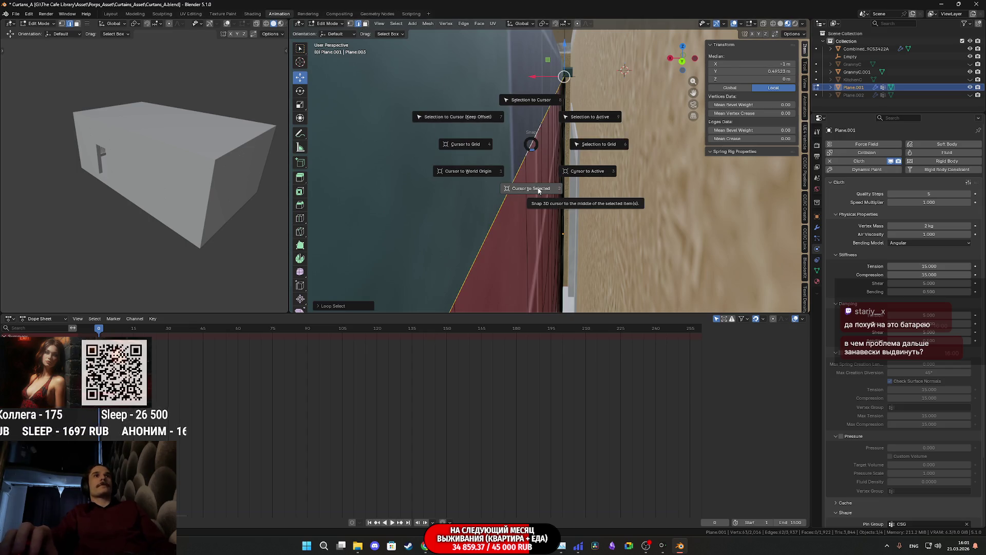
left_click(538, 189)
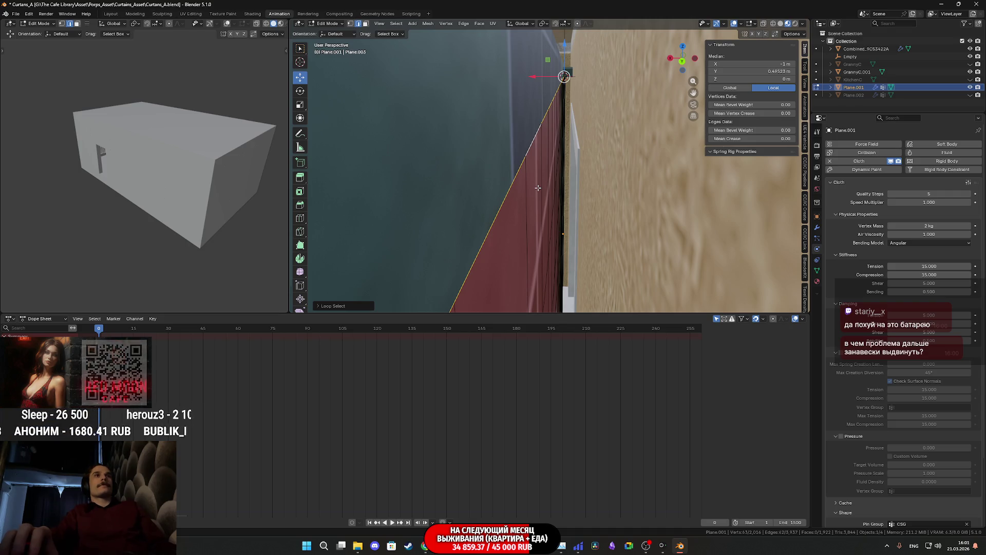
Step: Back in Object Mode, set the curtain's origin to the 3D cursor
key("Tab")
left_click(409, 23)
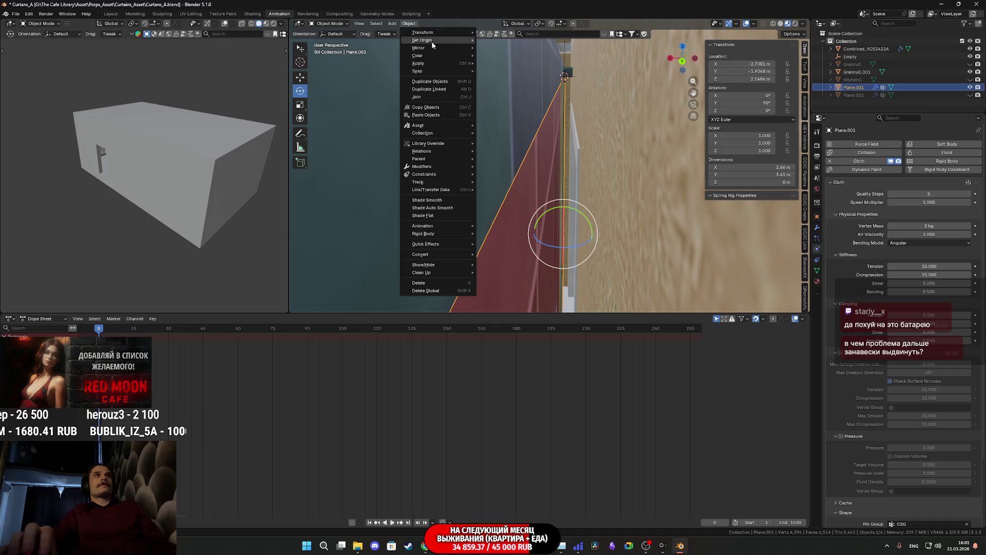
mouse_move(430, 40)
left_click(533, 61)
middle_click_drag(556, 213, 611, 215)
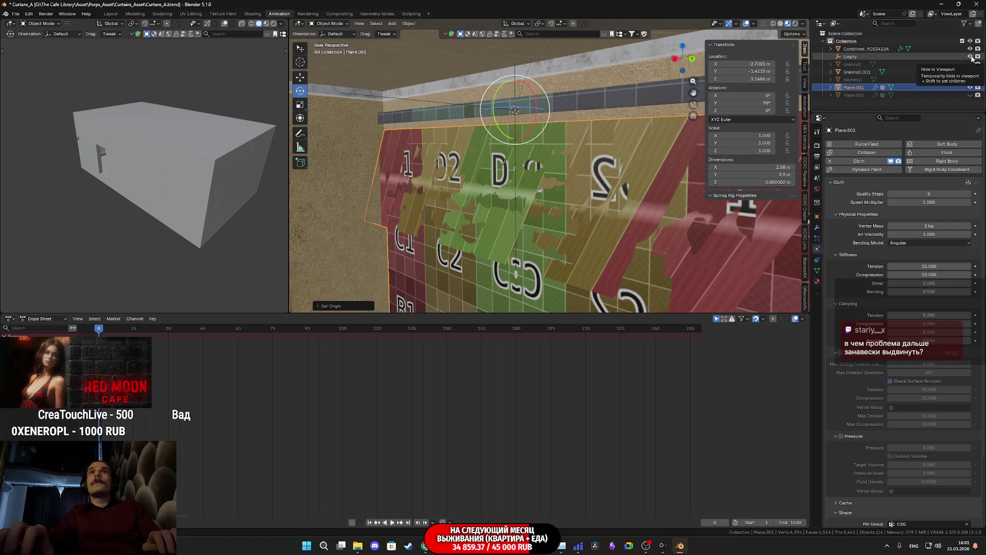
Step: Delete the old Empty and remove the Hook-Empty.001 and Hook-Empty modifiers from Plane.001
left_click(905, 54)
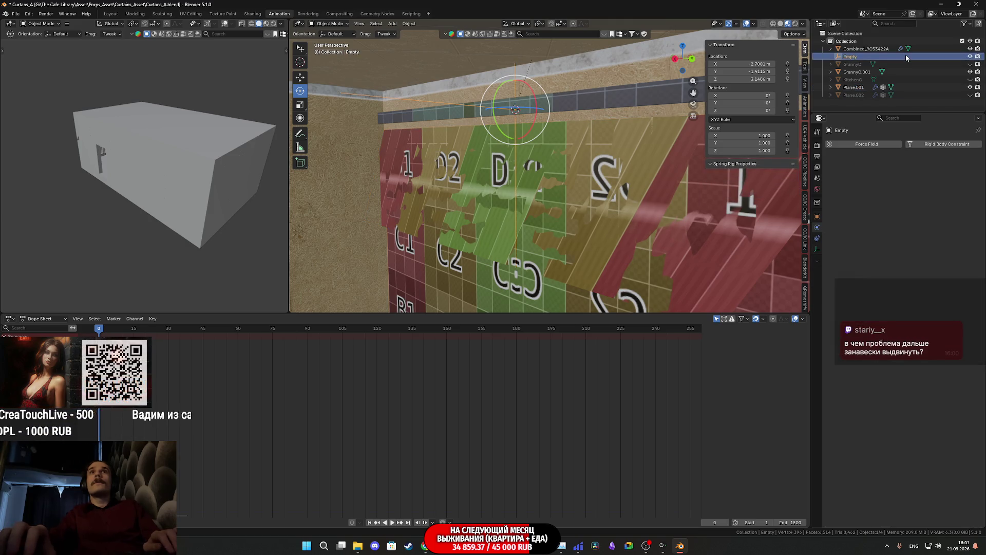
key("Delete")
left_click(656, 156)
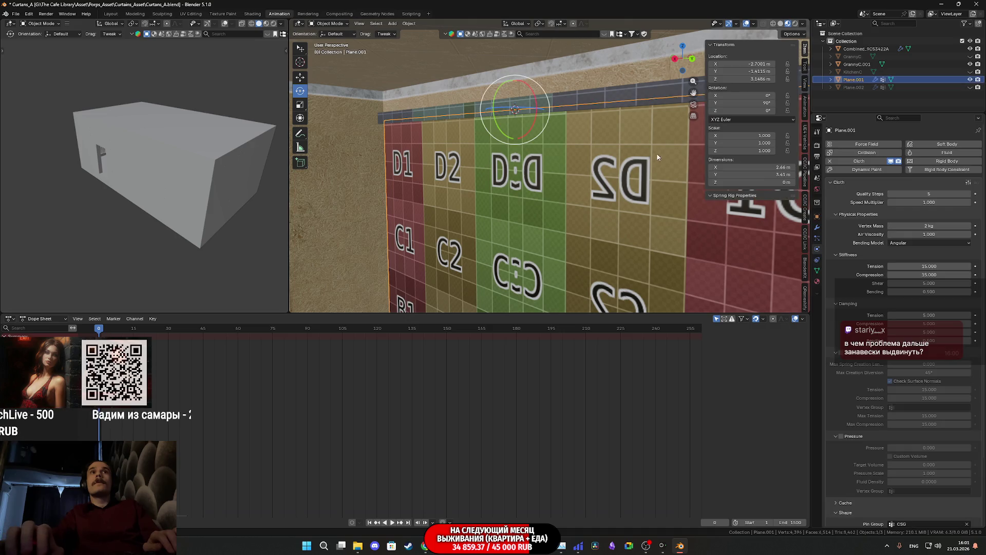
left_click(818, 226)
left_click(969, 158)
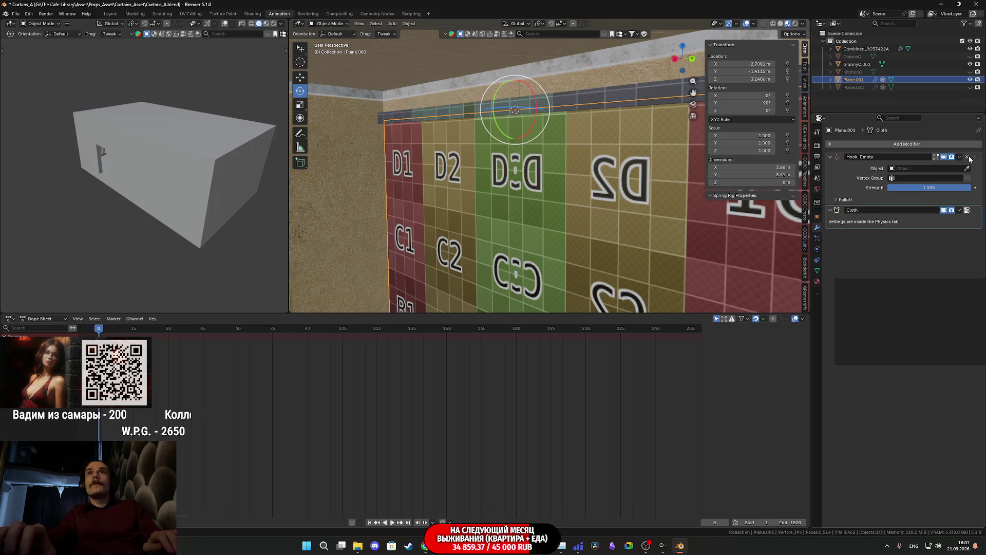
left_click(968, 158)
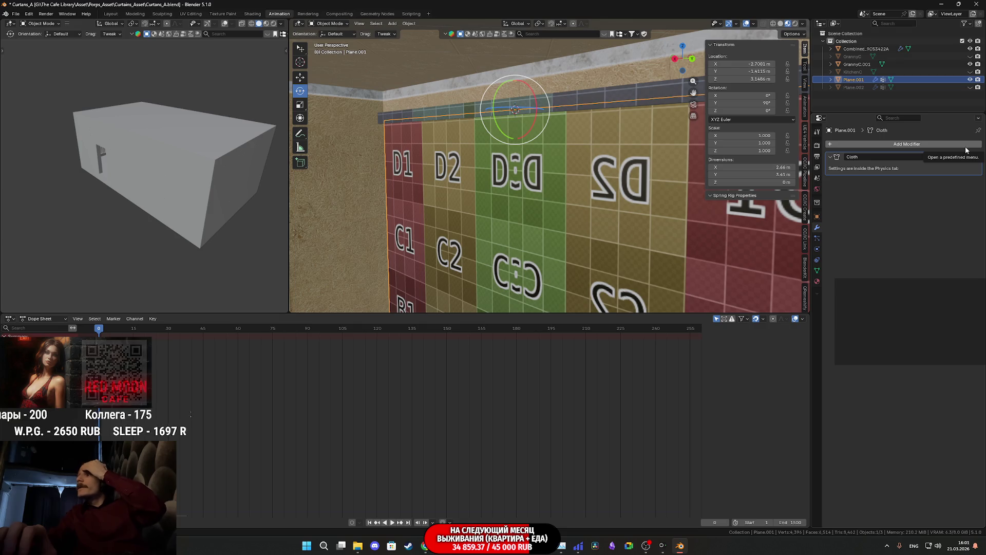
mouse_move(551, 169)
middle_mouse_down()
mouse_move(533, 165)
mouse_move(514, 118)
mouse_move(522, 81)
middle_mouse_up()
Step: Rotate the curtain to about 85° on Y and nudge it along X to about -2.557 m
mouse_move(509, 77)
left_mouse_down()
mouse_move(501, 66)
mouse_move(526, 115)
left_mouse_up()
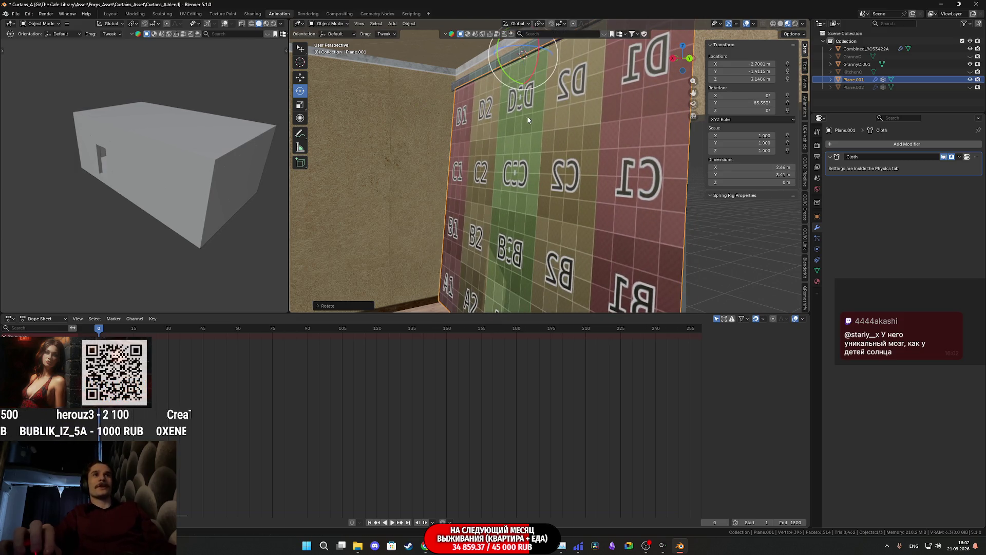
mouse_move(540, 140)
middle_mouse_down()
mouse_move(615, 154)
mouse_move(639, 172)
mouse_move(615, 141)
mouse_move(572, 147)
mouse_move(551, 164)
mouse_move(561, 212)
mouse_move(553, 192)
mouse_move(562, 201)
mouse_move(553, 195)
mouse_move(550, 223)
mouse_move(520, 195)
mouse_move(529, 196)
middle_mouse_up()
key("w")
left_click(300, 77)
left_click_drag(508, 191, 505, 186)
Step: Frame the curtain grid and enter Edit Mode on its mesh
mouse_move(524, 209)
middle_mouse_down()
mouse_move(528, 235)
mouse_move(539, 109)
mouse_move(542, 146)
mouse_move(507, 150)
middle_mouse_up()
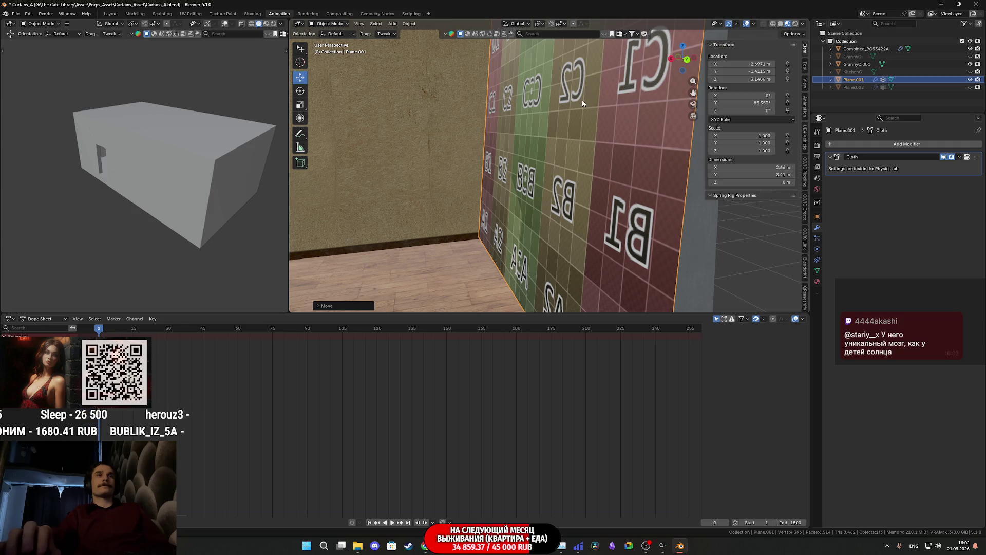
mouse_move(587, 99)
middle_mouse_down()
mouse_move(586, 150)
mouse_move(568, 165)
middle_mouse_up()
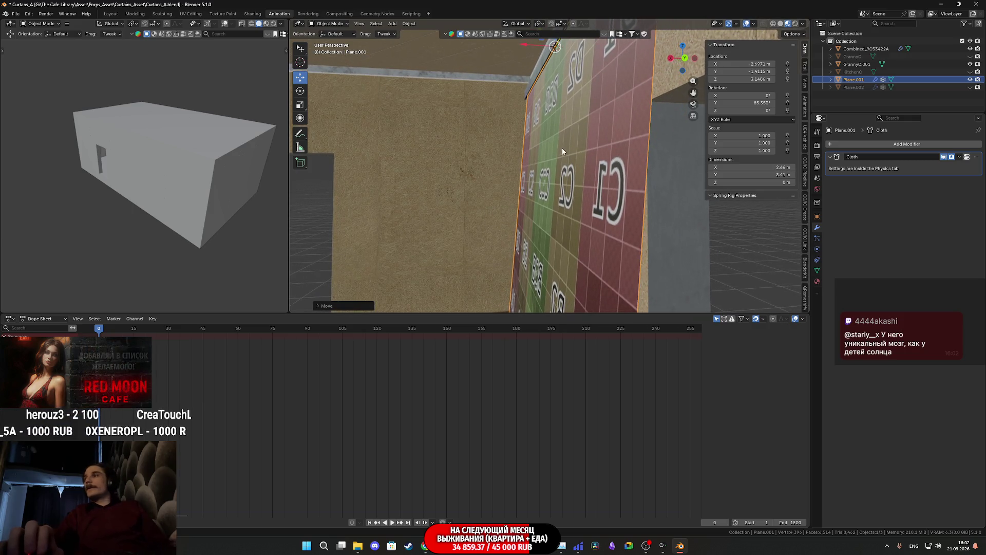
scroll(536, 112, "up", 1)
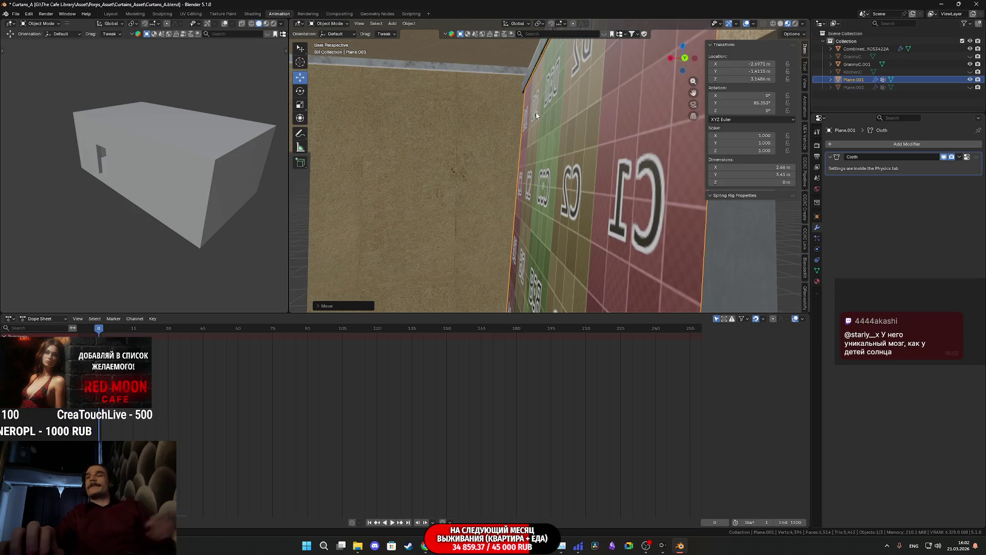
middle_click_drag(539, 117, 588, 116)
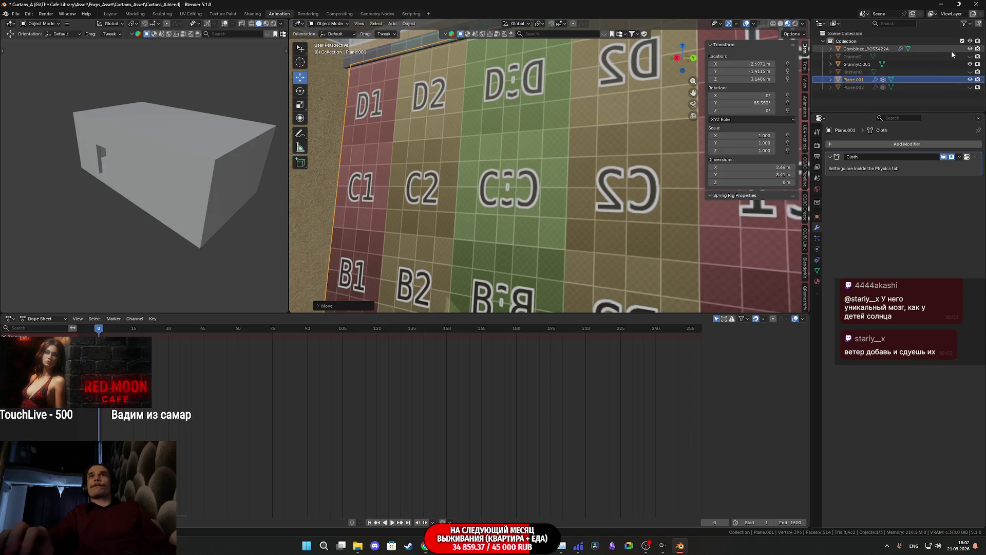
scroll(610, 192, "down", 5)
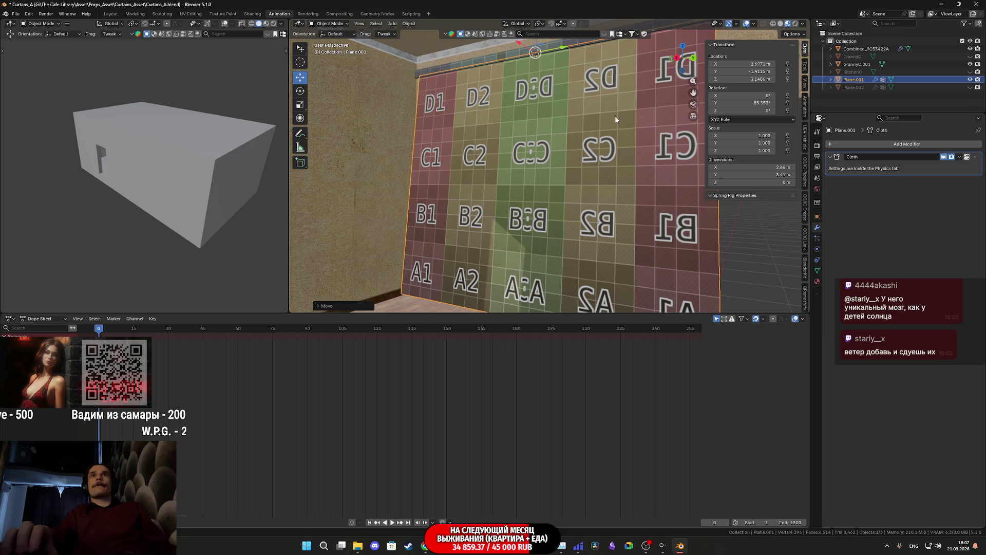
key("Tab")
mouse_move(571, 84)
middle_mouse_down()
mouse_move(512, 201)
mouse_move(507, 175)
middle_mouse_up()
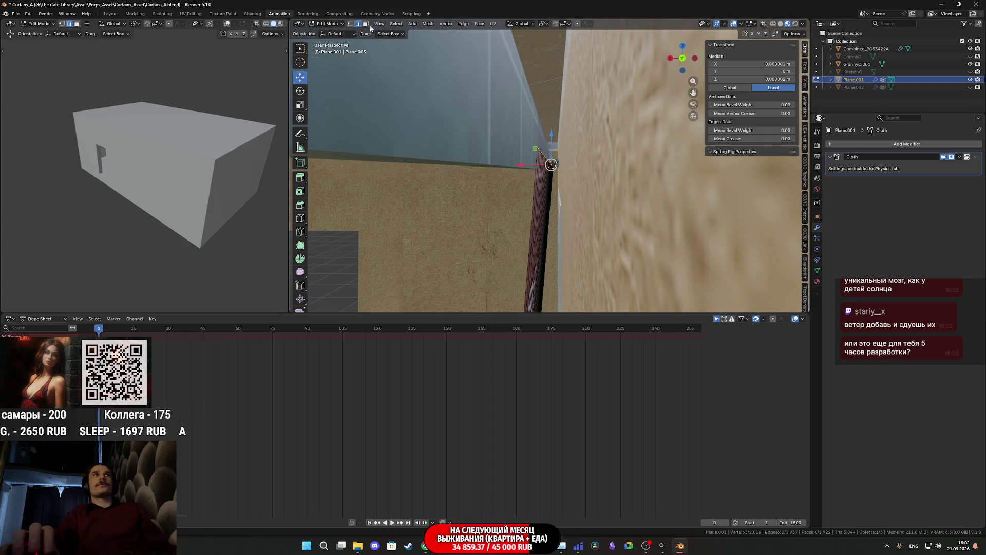
Step: Hook the top edge vertices to a new Empty, then select that Empty in Object Mode
left_click(549, 162)
middle_click_drag(549, 162, 609, 172)
scroll(609, 173, "down", 5)
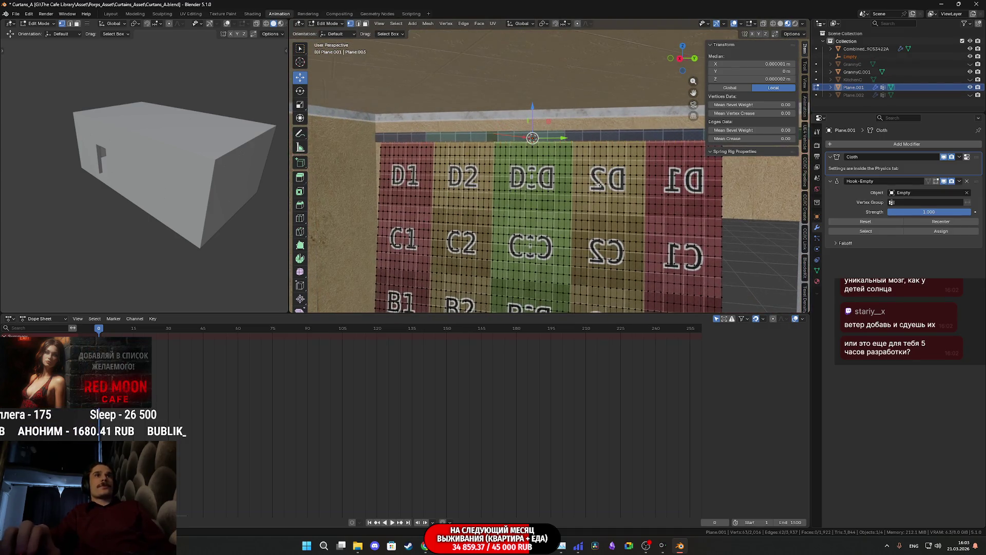
key("Tab")
scroll(578, 153, "up", 4)
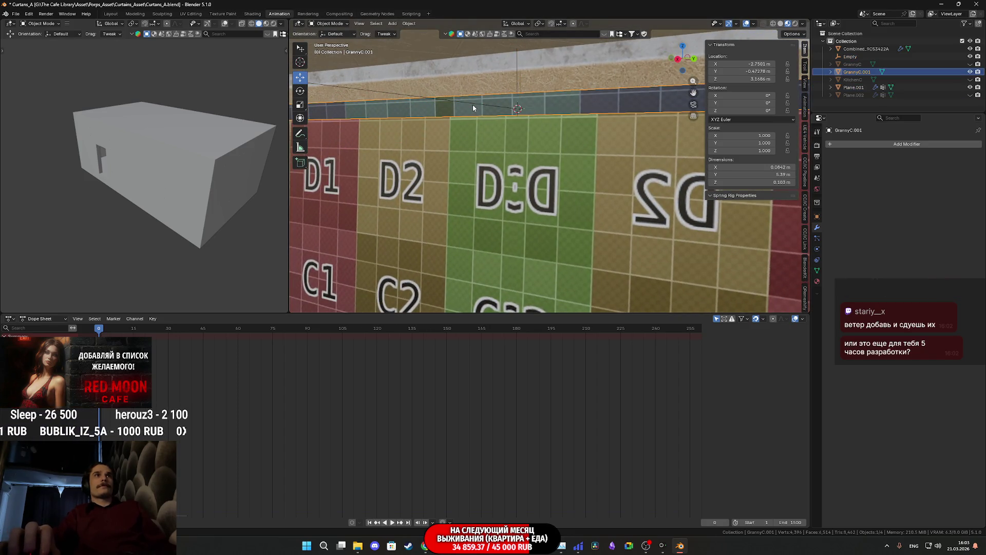
left_click(471, 105)
middle_click_drag(541, 155, 555, 153)
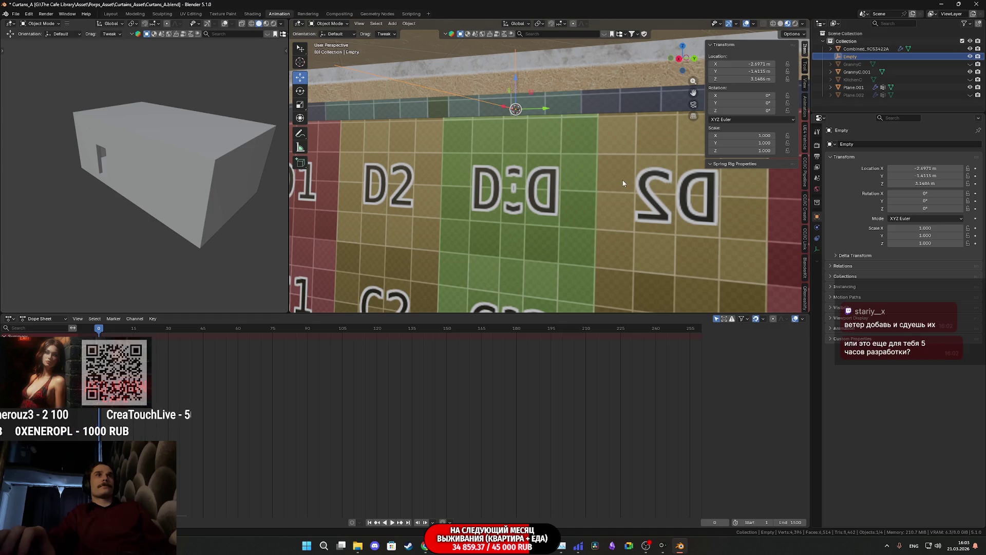
scroll(625, 181, "down", 5)
middle_click_drag(609, 214, 597, 164)
scroll(602, 166, "up", 2)
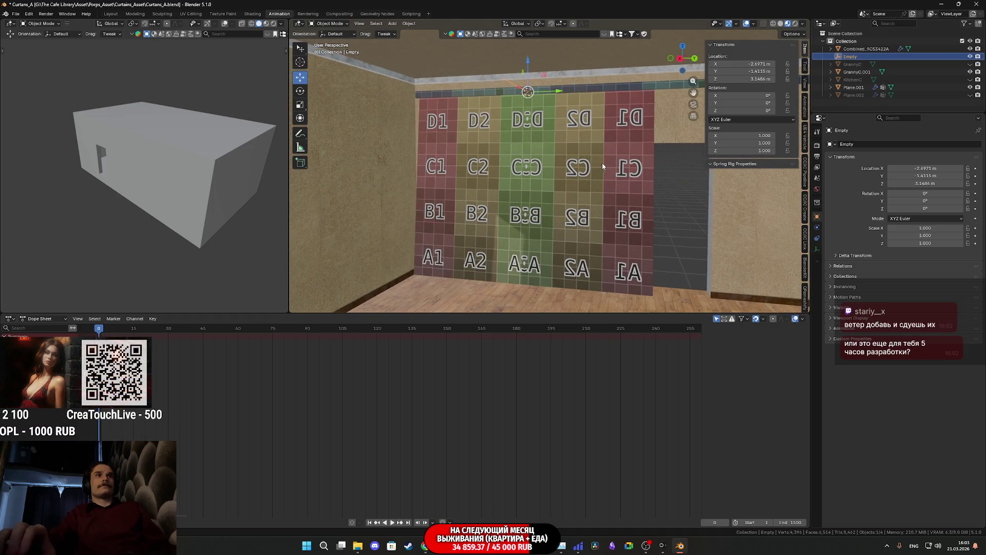
key("space")
key("s")
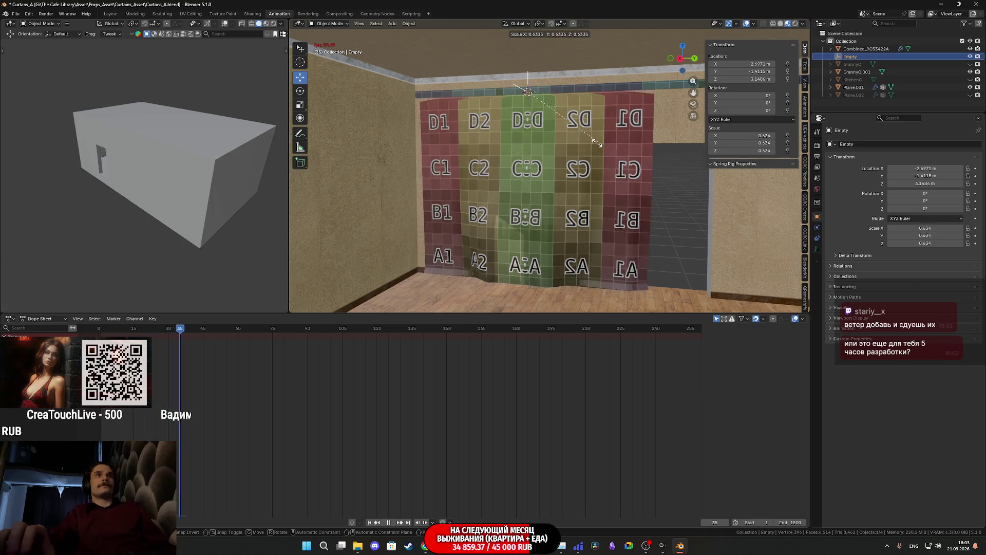
key("Escape")
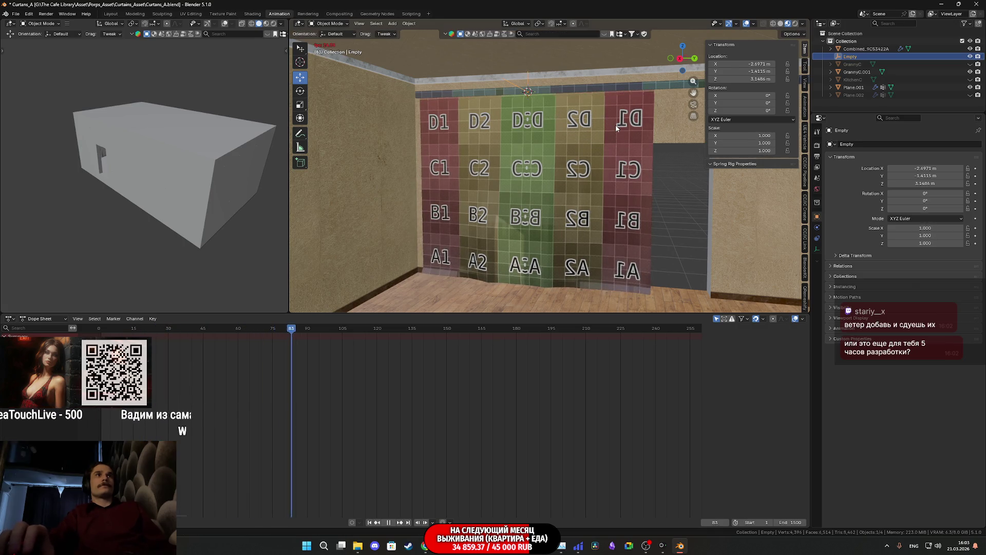
key("space")
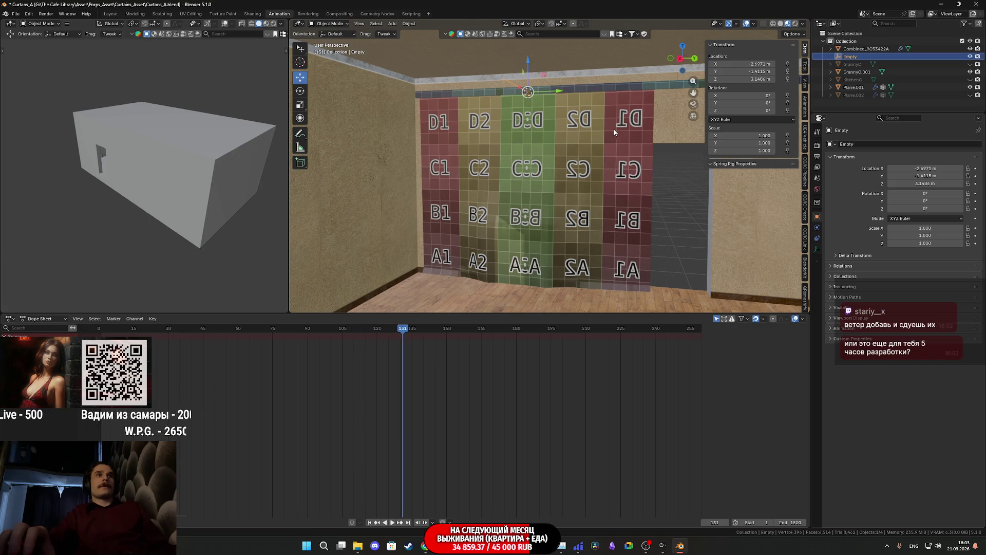
key("Escape")
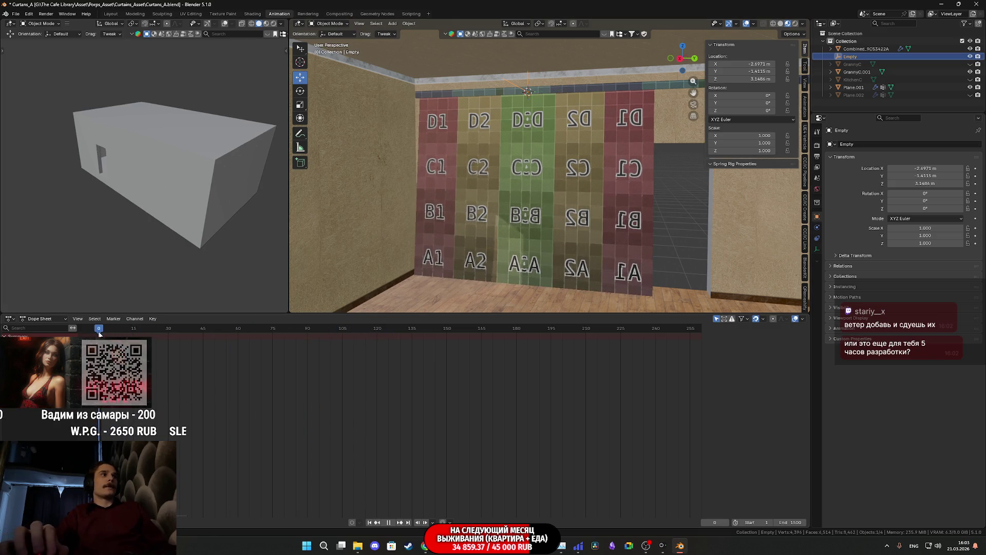
mouse_move(599, 166)
middle_mouse_down()
mouse_move(537, 161)
mouse_move(563, 160)
mouse_move(584, 131)
mouse_move(550, 159)
mouse_move(520, 157)
mouse_move(534, 150)
mouse_move(533, 164)
mouse_move(517, 161)
mouse_move(566, 154)
mouse_move(570, 165)
middle_mouse_up()
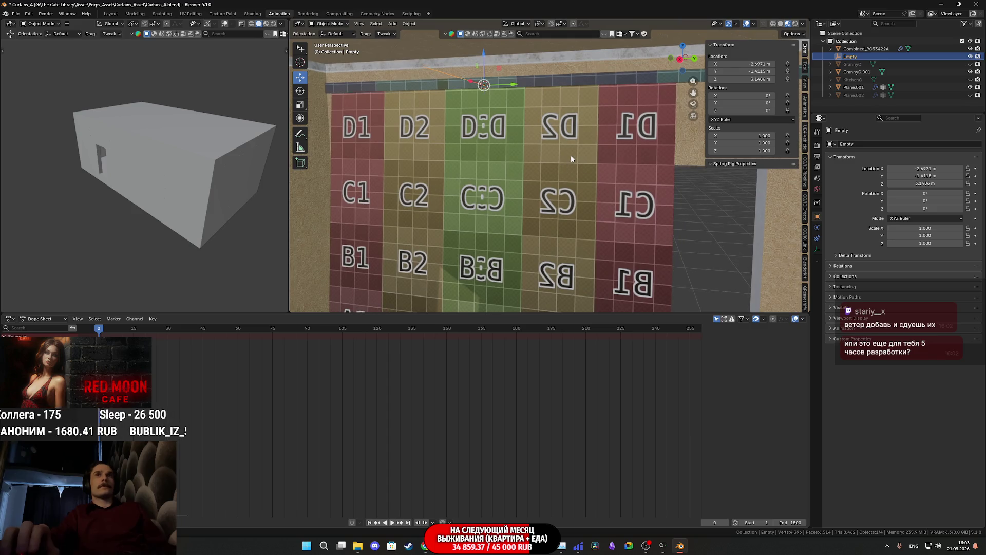
scroll(573, 159, "up", 1)
scroll(573, 159, "down", 2)
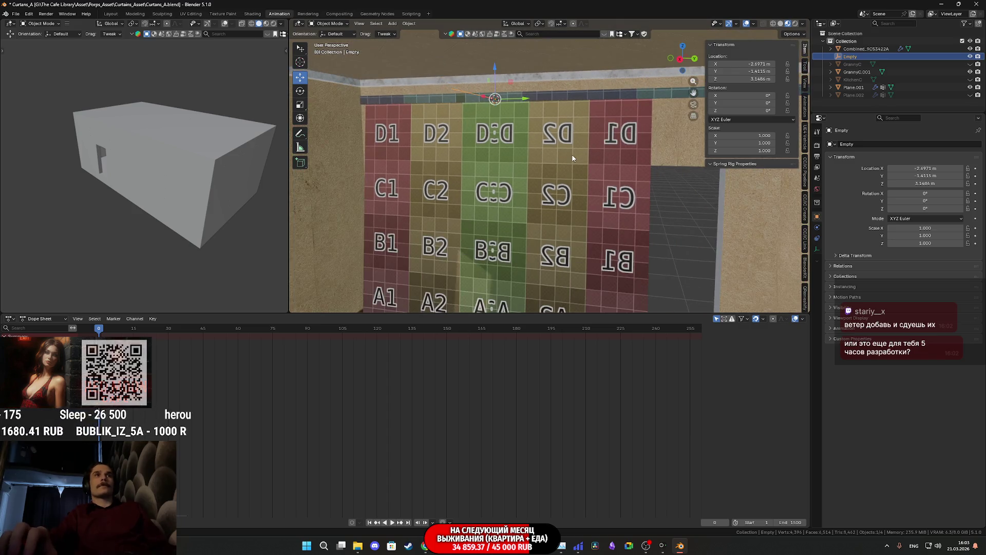
key("space")
key("s")
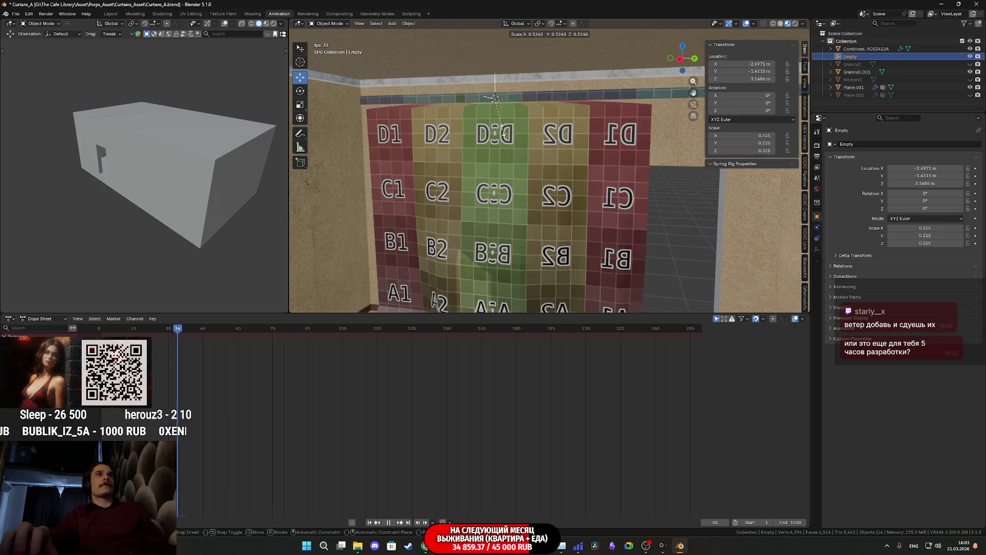
key("Escape")
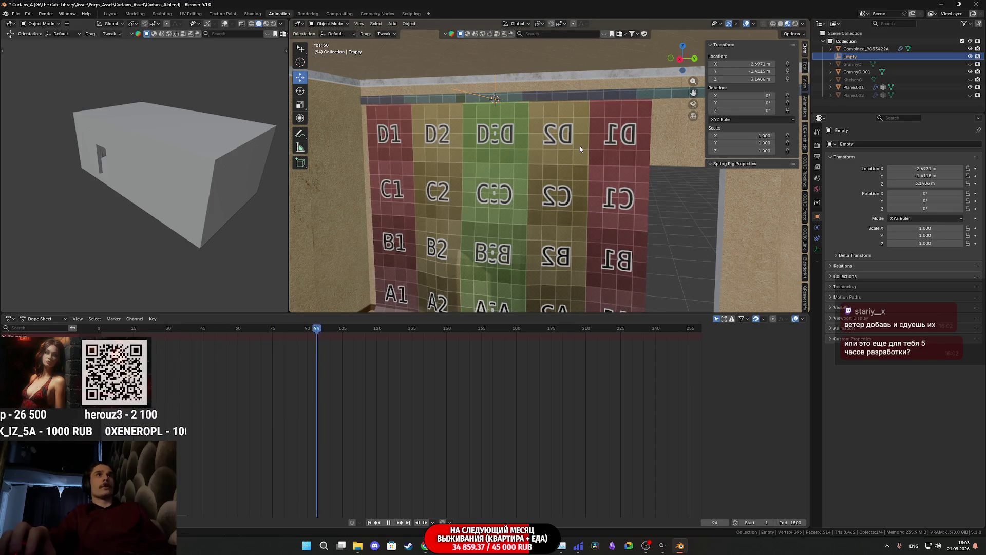
key("Escape")
middle_click_drag(579, 146, 511, 115)
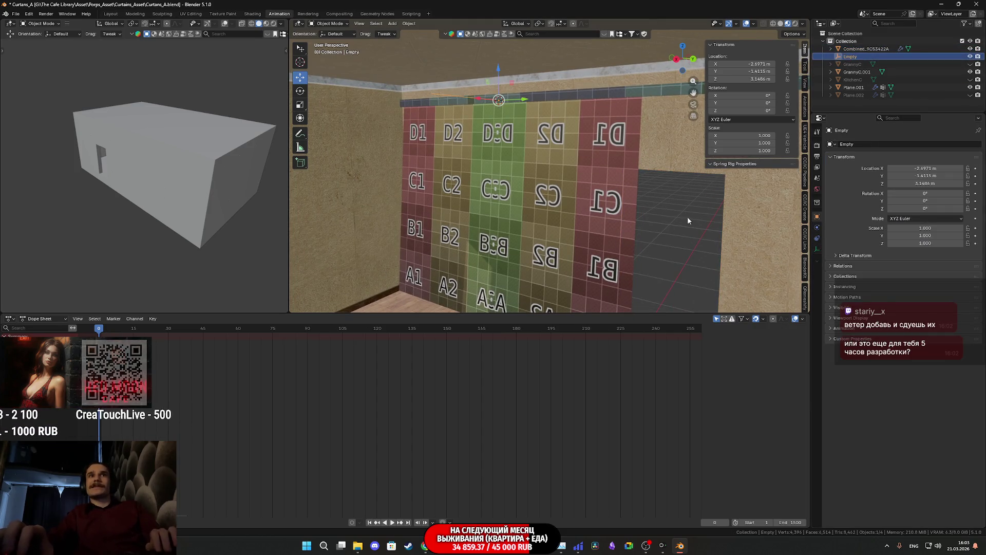
left_click(560, 153)
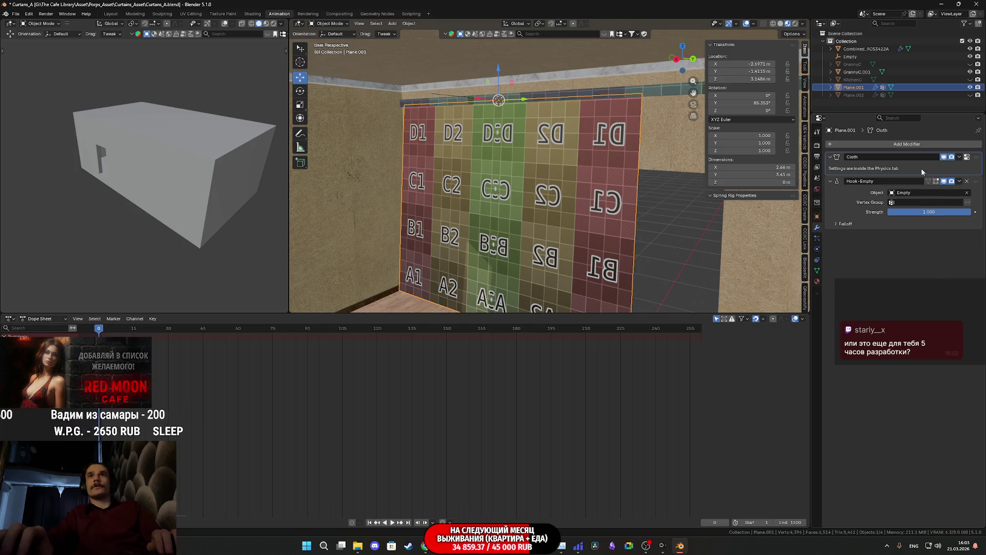
left_click(960, 158)
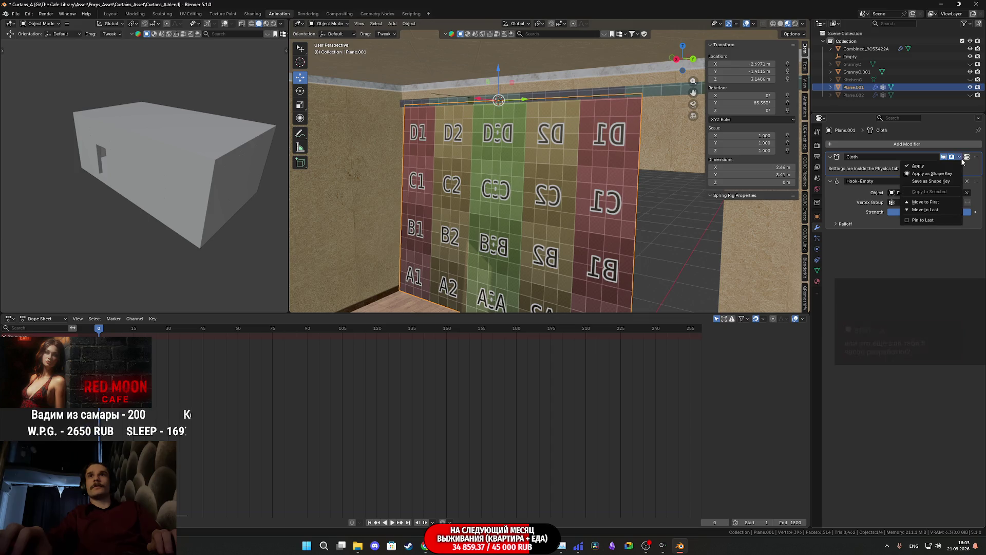
left_click(941, 208)
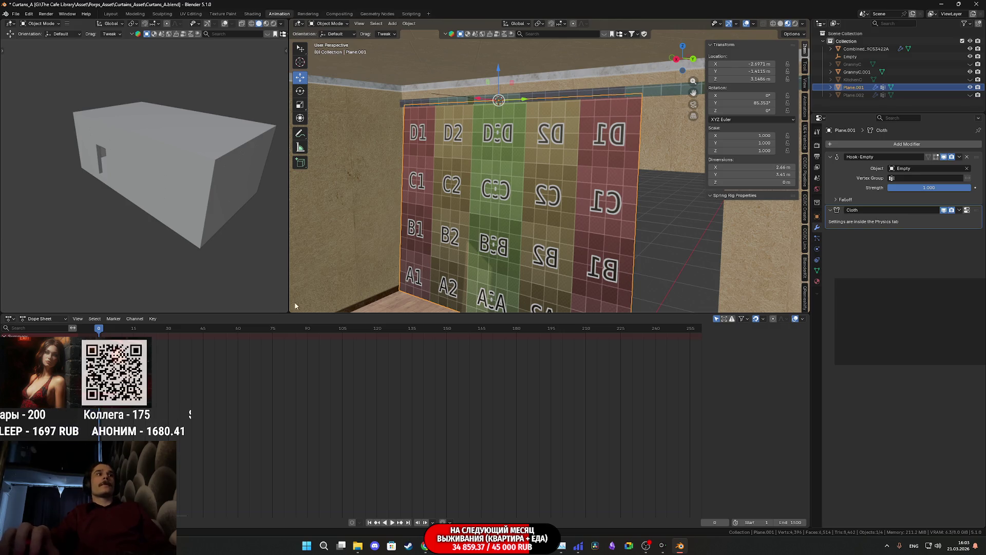
left_click(451, 99)
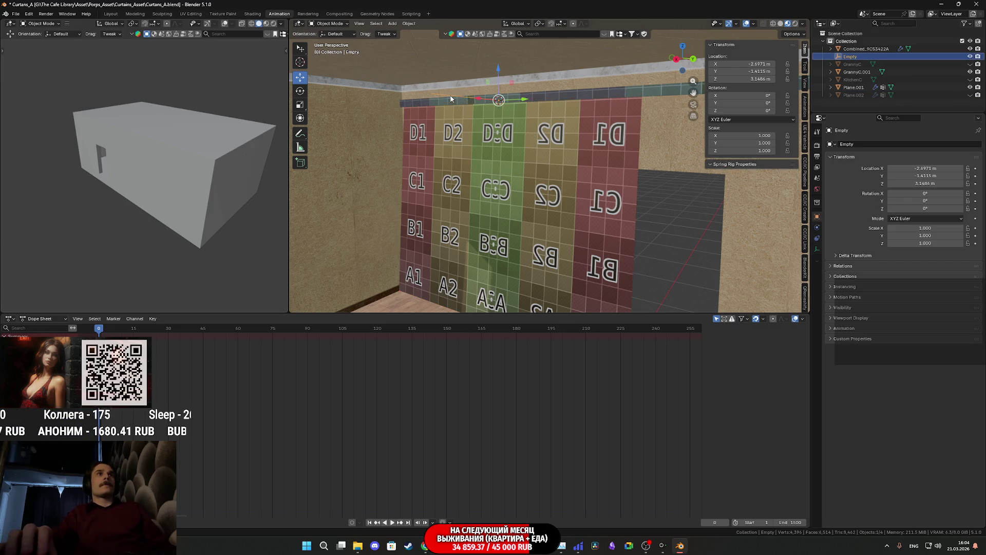
key("space")
key("s")
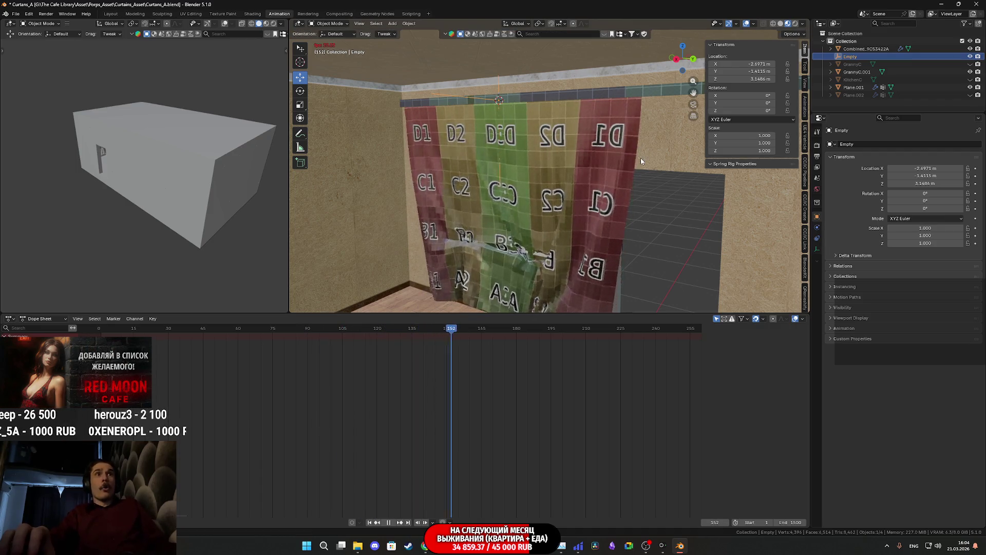
key("Escape")
key("Escape")
left_click(608, 169)
middle_click_drag(581, 167, 601, 161)
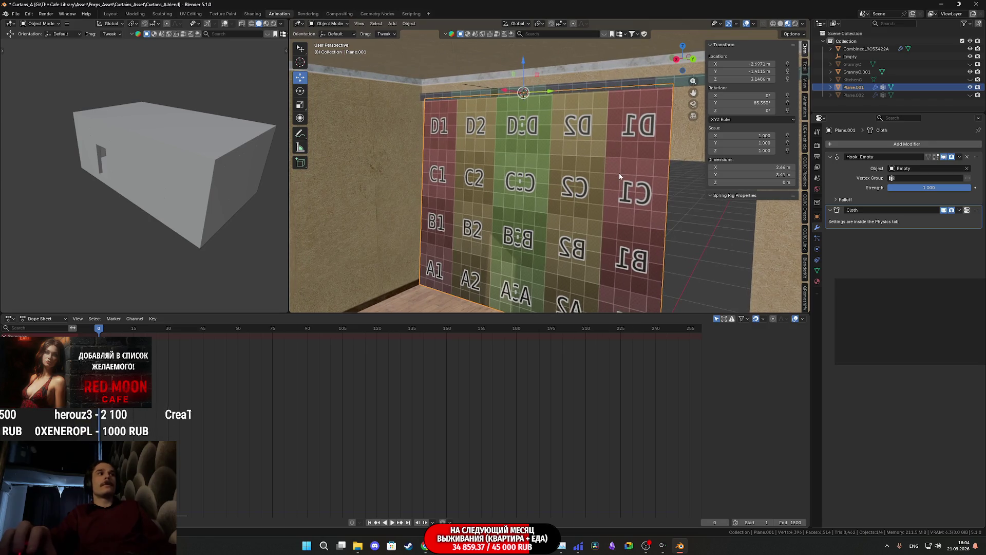
key("space")
key("s")
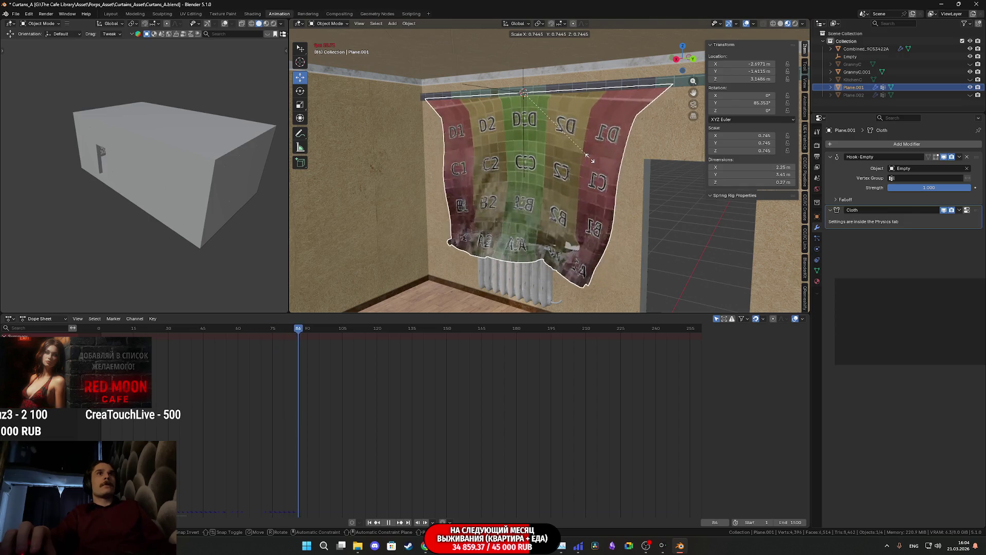
key("Escape")
key("Escape")
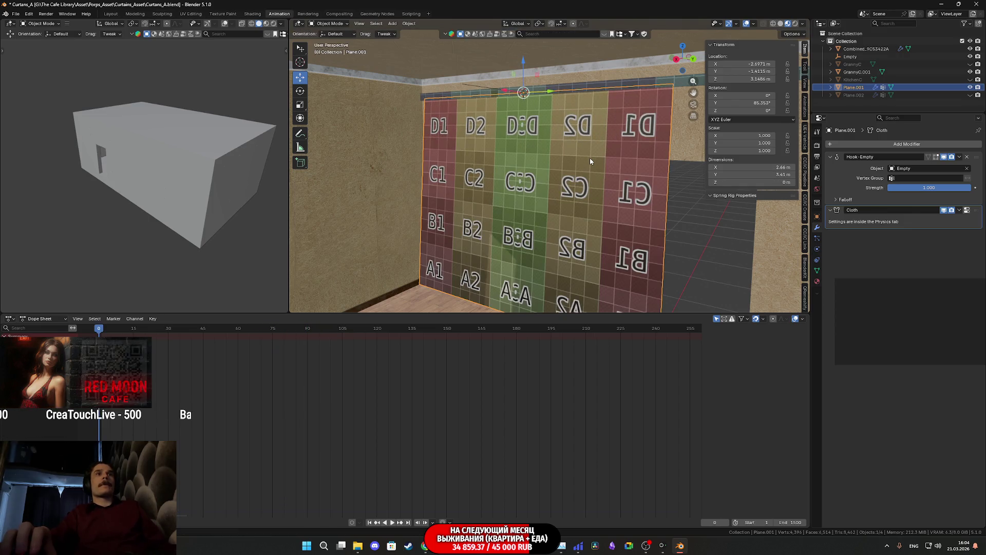
left_click(551, 113)
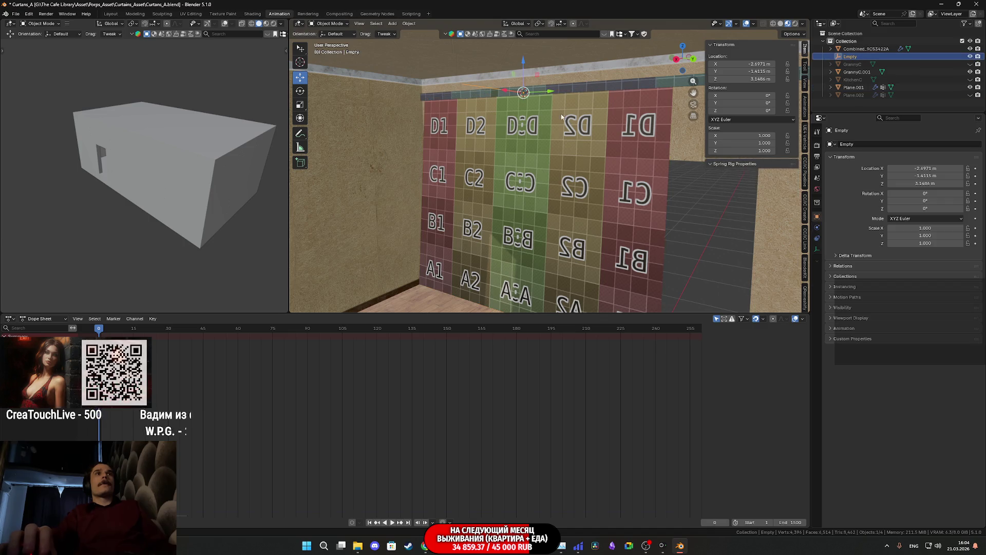
Step: Test the gathering by scaling the Empty down during playback, then undo back to frame 0
key("space")
key("s")
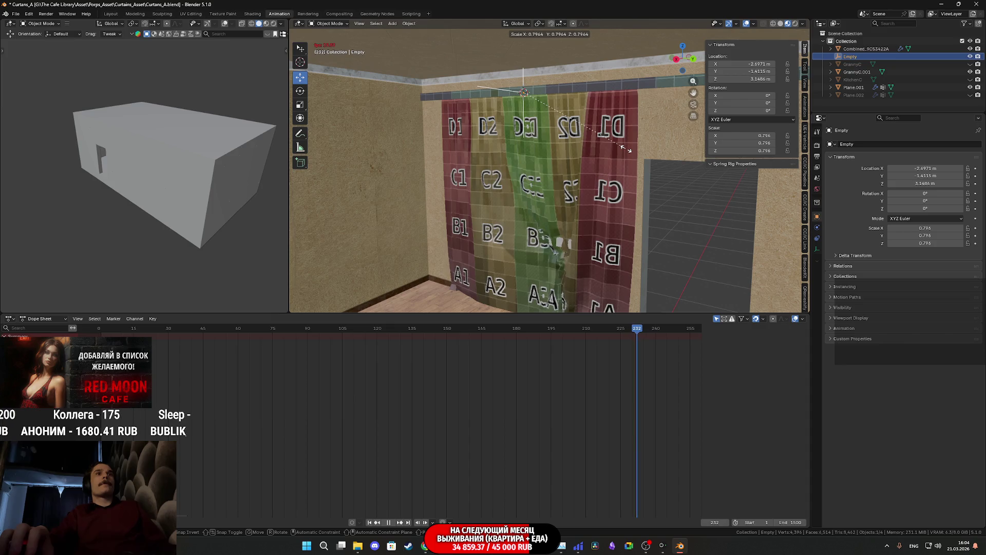
left_click(626, 152)
mouse_move(587, 156)
middle_mouse_down()
mouse_move(534, 131)
mouse_move(564, 135)
mouse_move(529, 158)
mouse_move(474, 124)
mouse_move(531, 154)
middle_mouse_up()
key("ctrl+z")
Step: Select Plane.001 to show its Hook-Empty and Cloth modifiers
scroll(562, 146, "up", 8)
scroll(531, 154, "down", 3)
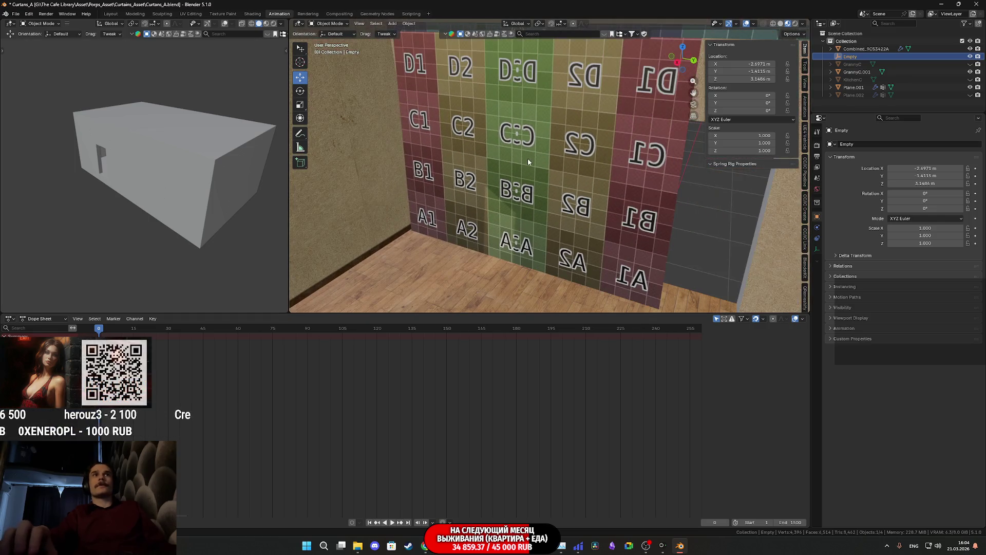
left_click(569, 168)
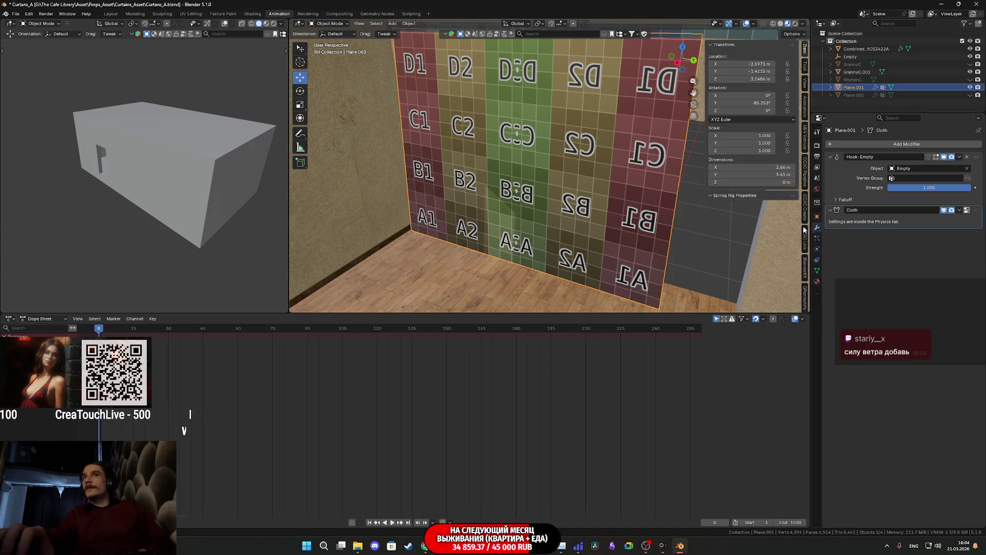
Step: Lower the cloth's object collision distance to 0.001 m in the Physics collision settings
left_click(818, 249)
scroll(841, 282, "down", 4)
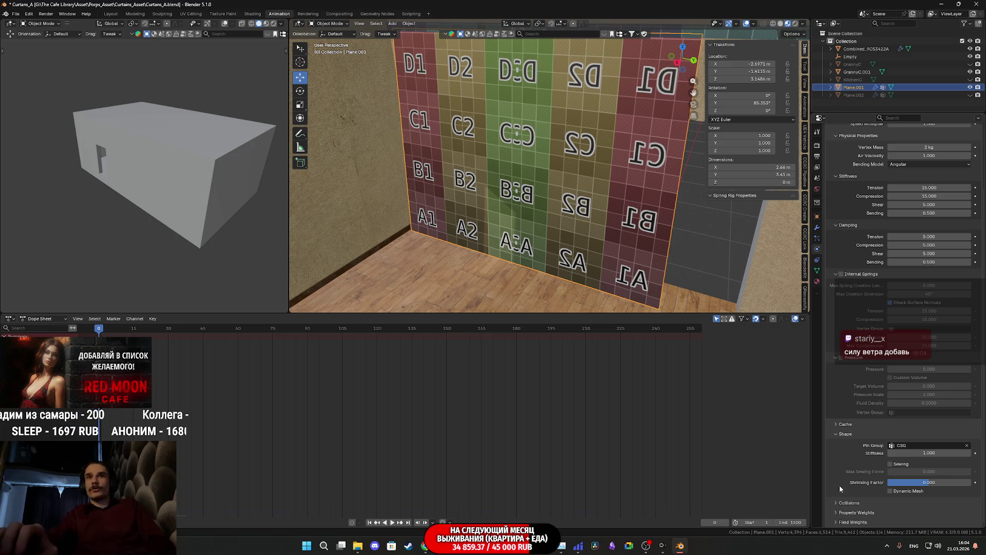
left_click(845, 503)
scroll(845, 498, "down", 4)
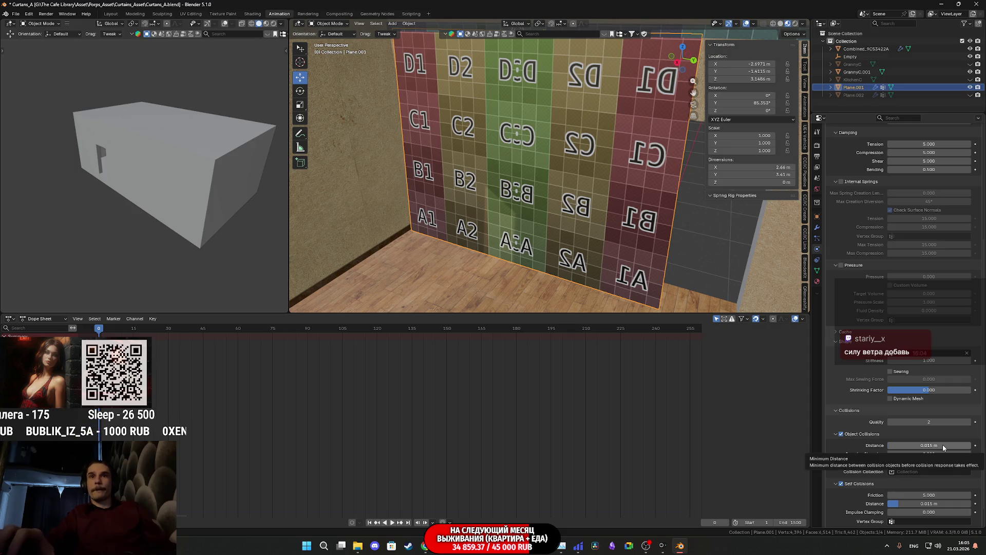
left_click_drag(943, 447, 920, 447)
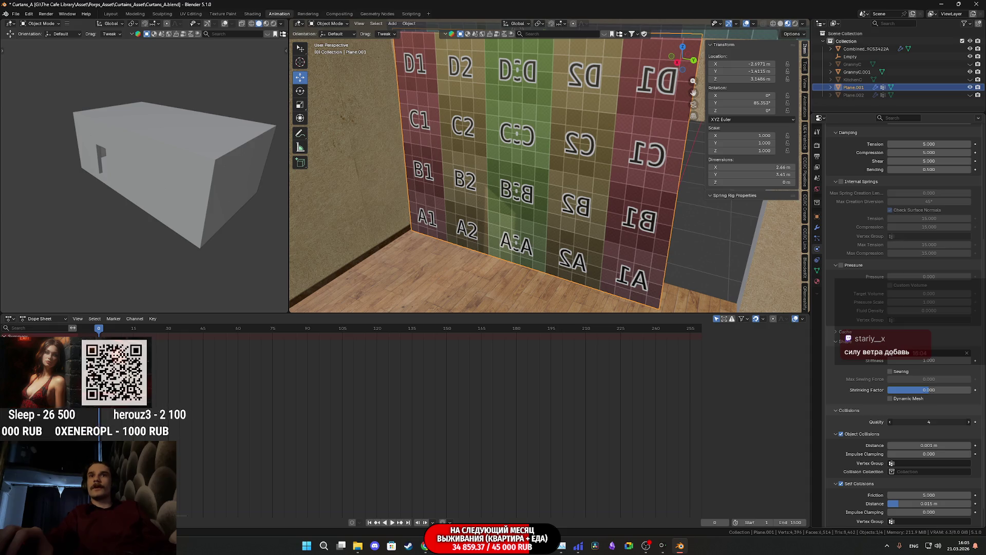
Step: Retest by scaling the hook Empty to 0.711 during playback, then reset the curtain flat
middle_click_drag(506, 195, 512, 129)
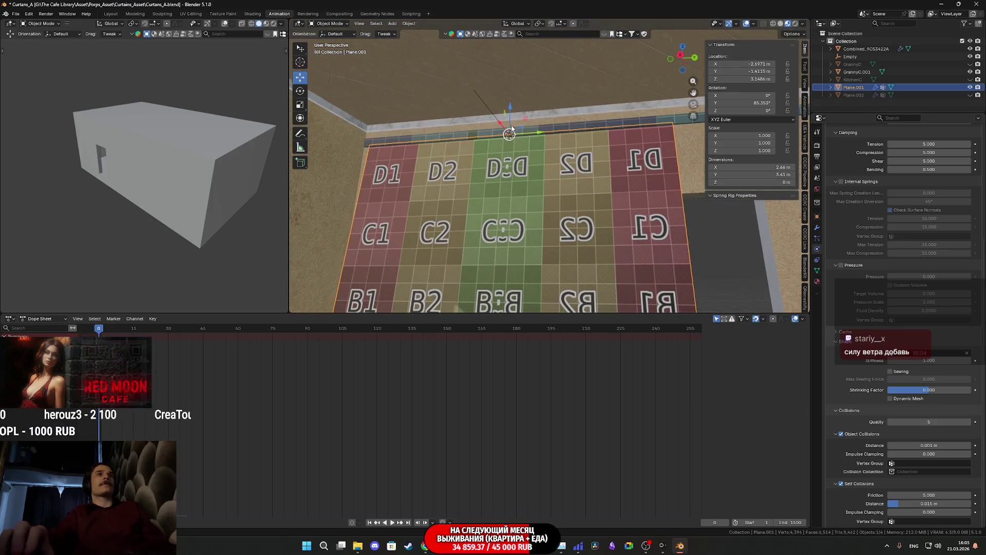
left_click(487, 111)
middle_click_drag(613, 183, 640, 220)
key("space")
key("s")
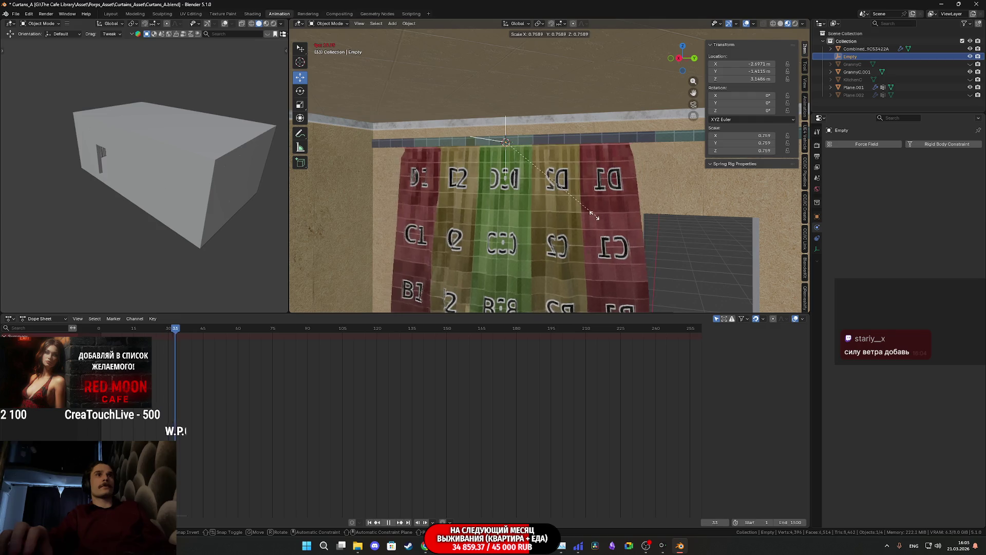
left_click(588, 214)
mouse_move(611, 296)
middle_mouse_down()
mouse_move(572, 208)
mouse_move(560, 211)
middle_mouse_up()
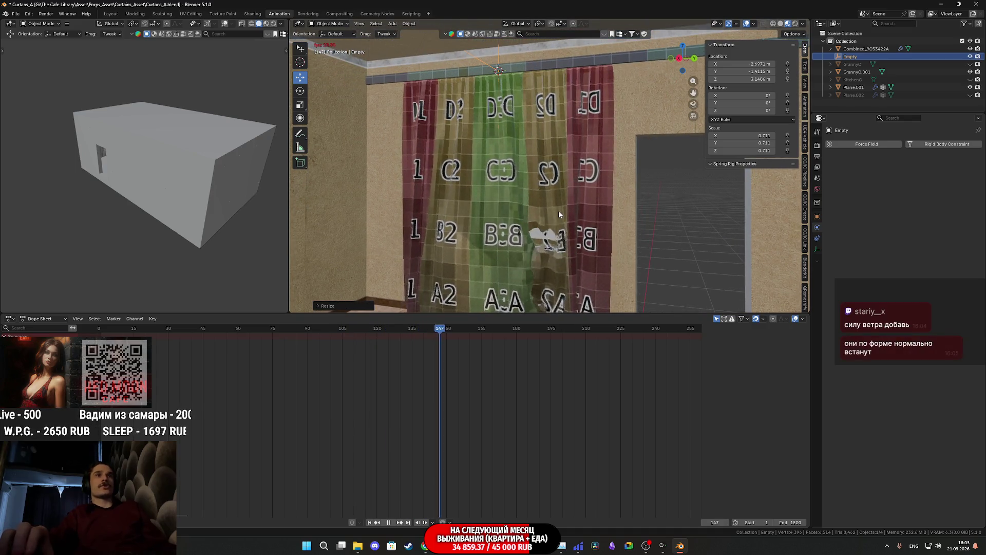
scroll(547, 218, "up", 1)
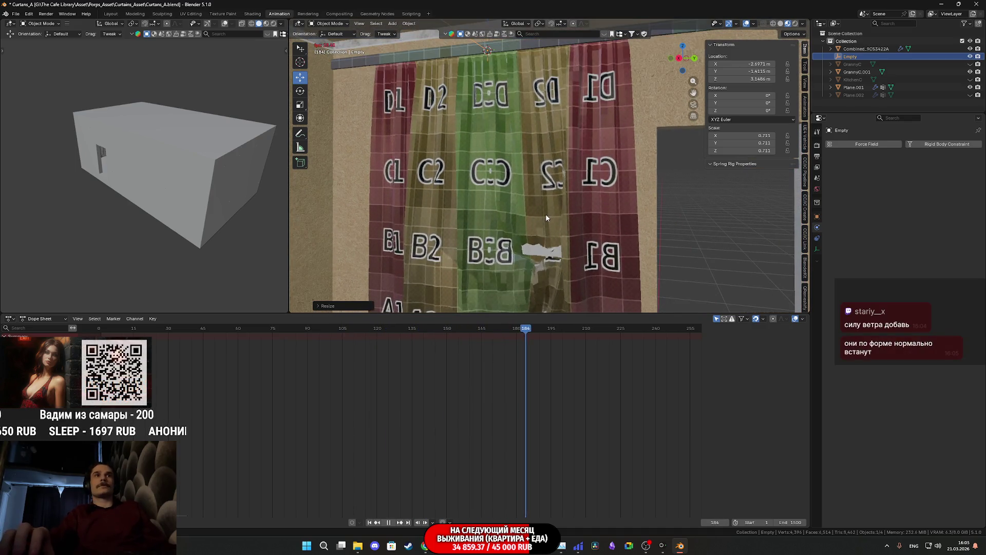
key("Escape")
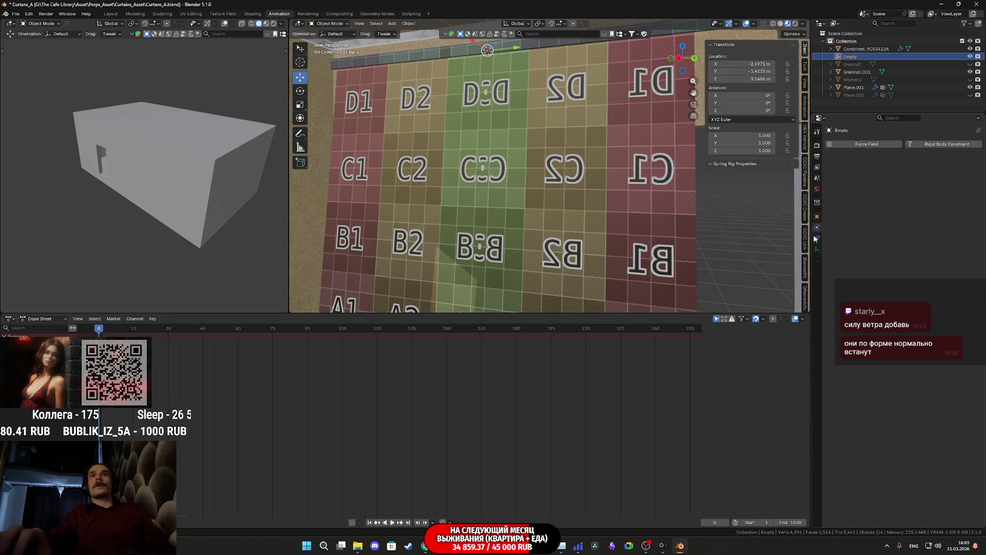
Step: Set the curtain cloth's vertex mass to 1 kg
left_click(655, 195)
left_click(932, 226)
type("1")
key("Return")
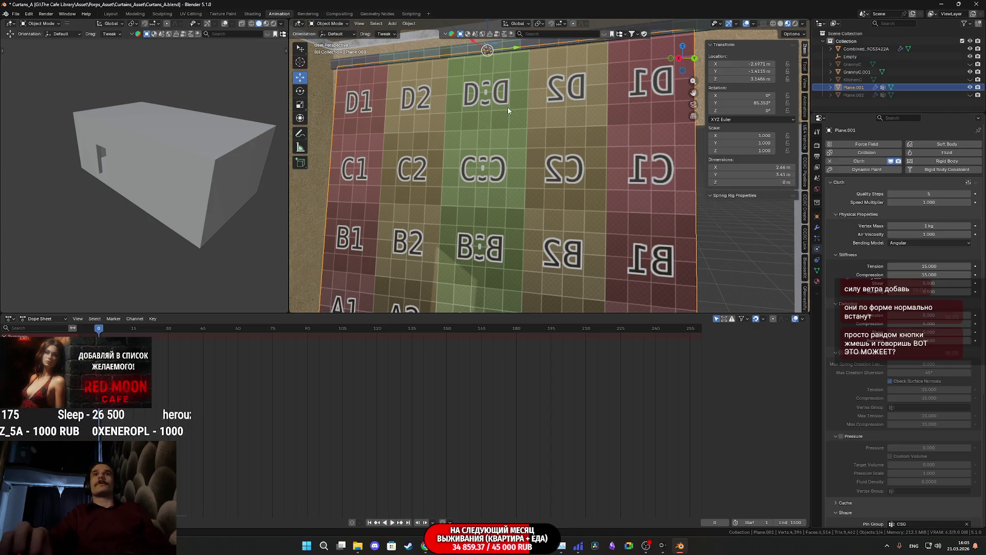
Step: Retest by scaling the hook Empty to 0.781 during playback, then reset to frame 0
middle_click_drag(508, 106, 483, 91)
left_click(455, 87)
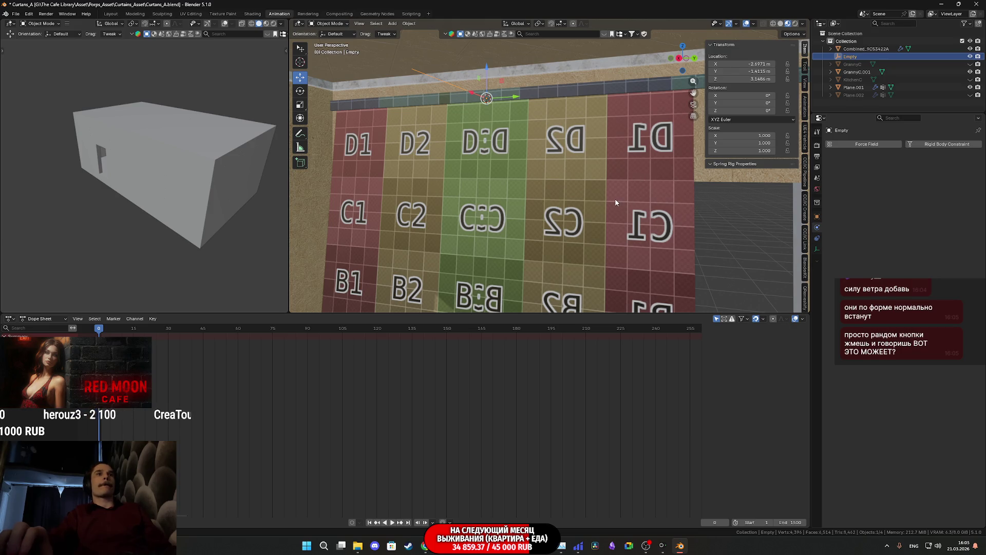
key("space")
key("s")
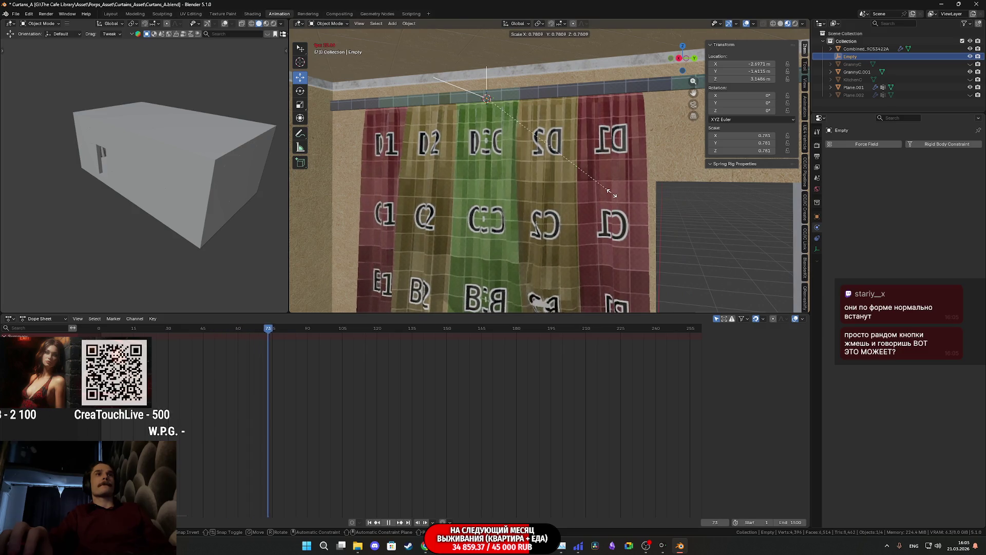
left_click(611, 192)
key("space")
mouse_move(605, 245)
middle_mouse_down()
mouse_move(596, 136)
mouse_move(562, 169)
mouse_move(545, 145)
mouse_move(645, 169)
mouse_move(599, 177)
mouse_move(563, 166)
mouse_move(570, 186)
mouse_move(519, 177)
mouse_move(459, 193)
mouse_move(553, 181)
mouse_move(488, 178)
mouse_move(631, 176)
mouse_move(575, 192)
middle_mouse_up()
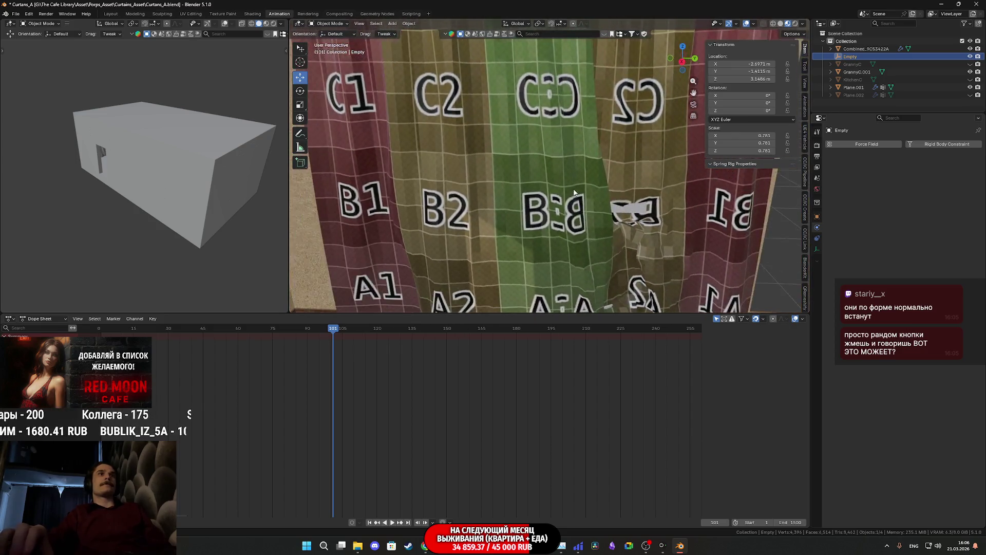
scroll(575, 195, "down", 3)
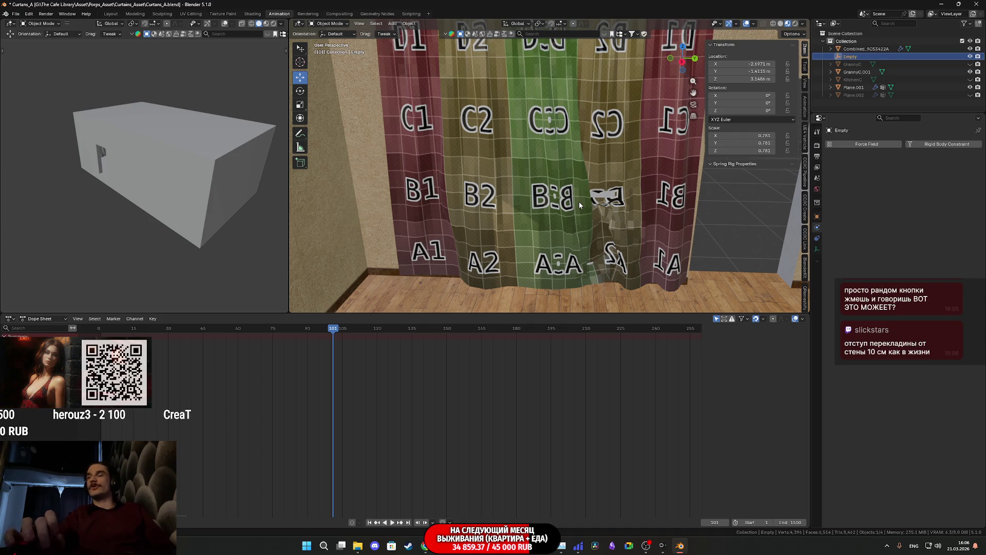
key("shift+Left")
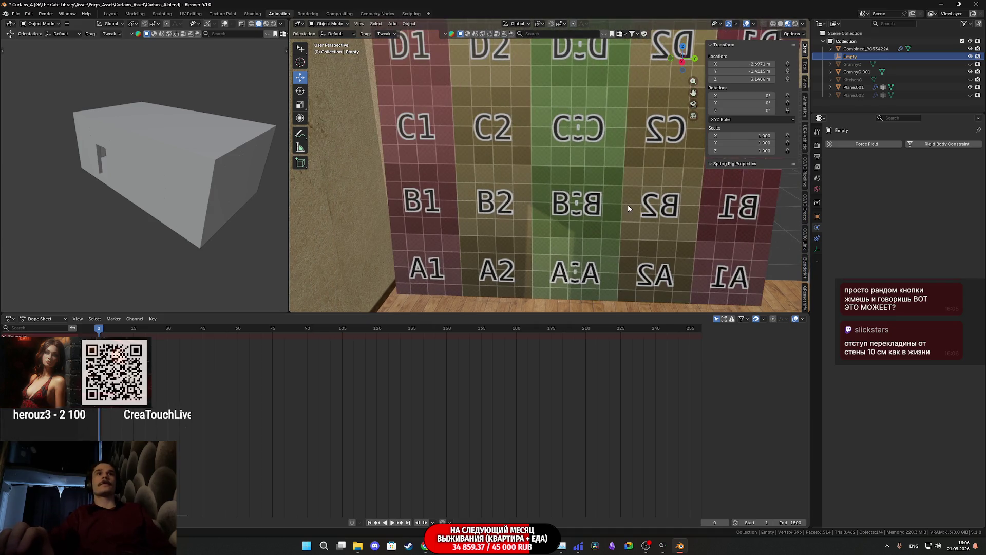
Step: Orbit and zoom the left viewport to look inside the room
mouse_move(630, 205)
middle_mouse_down()
mouse_move(619, 214)
mouse_move(551, 183)
mouse_move(553, 171)
mouse_move(566, 200)
mouse_move(593, 205)
middle_mouse_up()
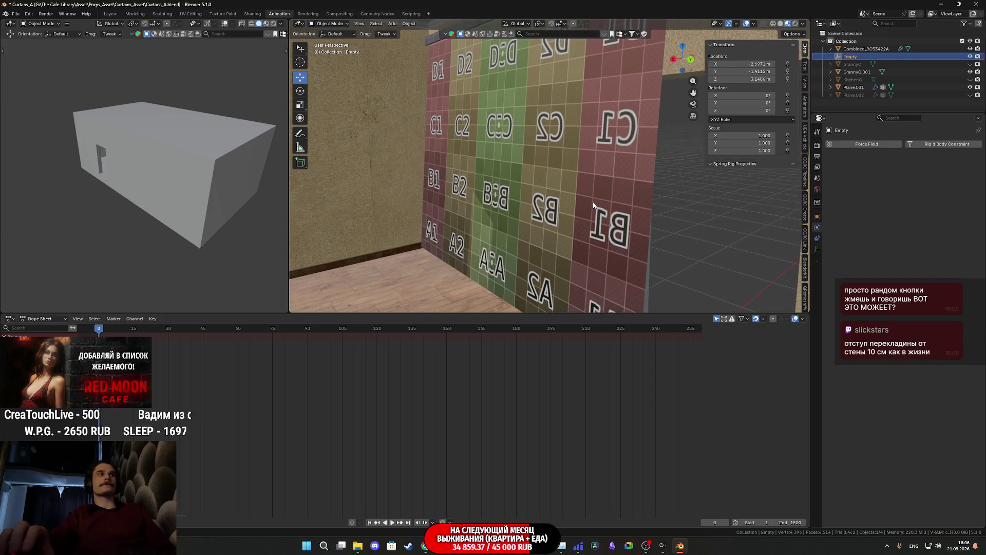
scroll(182, 177, "up", 5)
mouse_move(146, 155)
middle_mouse_down()
mouse_move(202, 223)
mouse_move(171, 213)
mouse_move(159, 203)
mouse_move(216, 215)
middle_mouse_up()
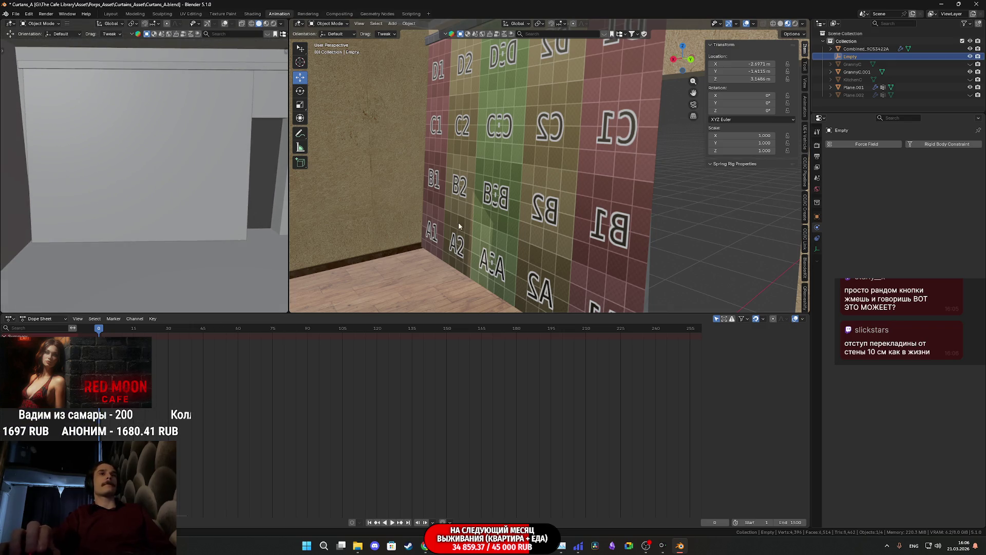
scroll(712, 245, "up", 5)
scroll(637, 143, "down", 5)
Step: Check the Combined wall object, then select Plane.001 to show its Cloth settings
left_click(670, 72)
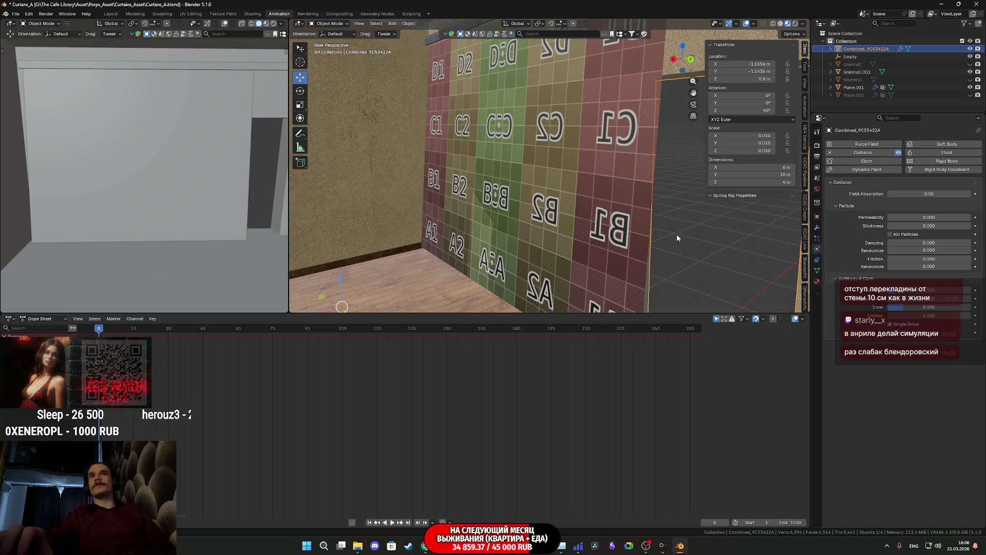
left_click(556, 194)
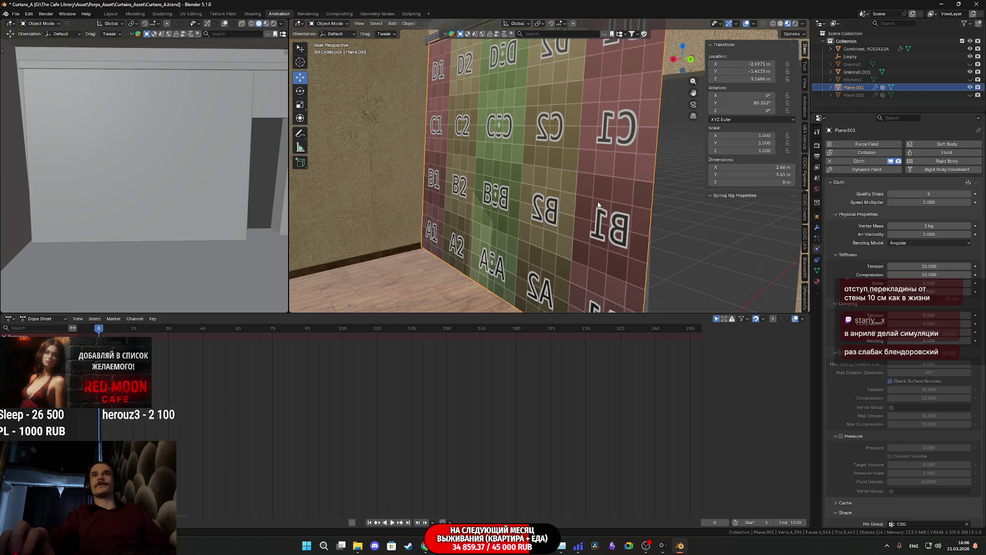
scroll(597, 202, "up", 1)
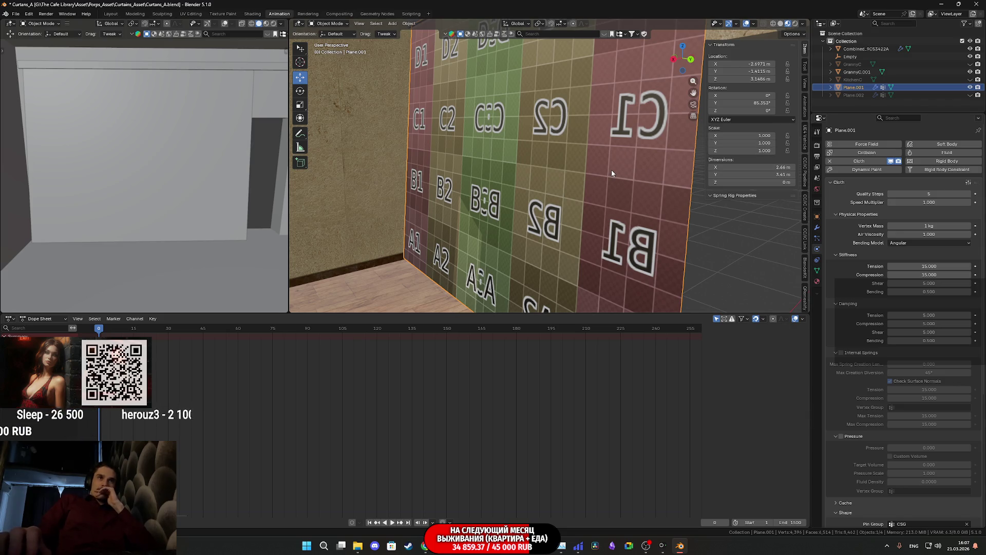
Step: Set the curtain plane's Y rotation to 86.353° in the N panel
mouse_move(605, 176)
middle_mouse_down()
mouse_move(557, 170)
mouse_move(591, 174)
middle_mouse_up()
left_click_drag(754, 104, 715, 104)
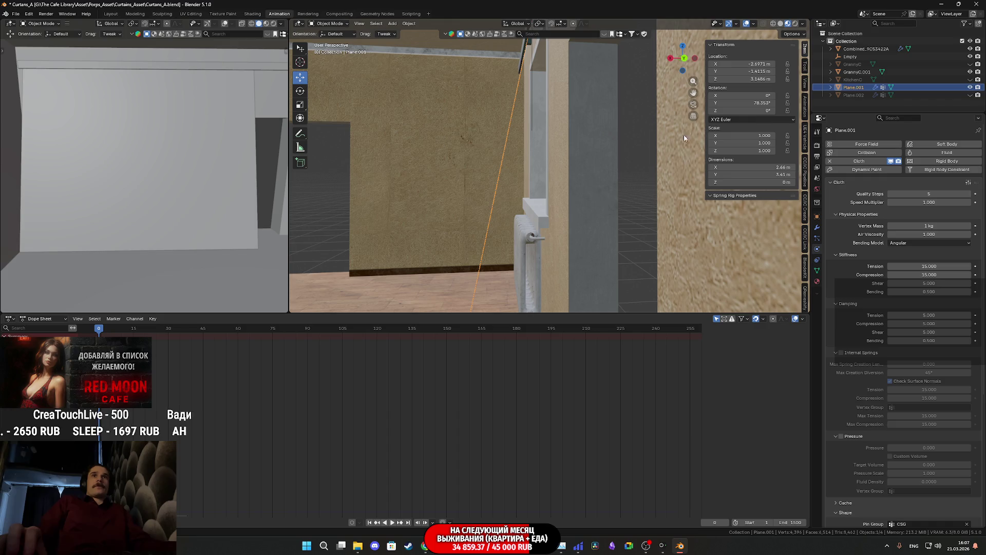
mouse_move(509, 216)
middle_mouse_down()
mouse_move(553, 202)
mouse_move(548, 216)
mouse_move(596, 213)
middle_mouse_up()
Step: Select the hook Empty and scale it down while the simulation plays
left_click(605, 136)
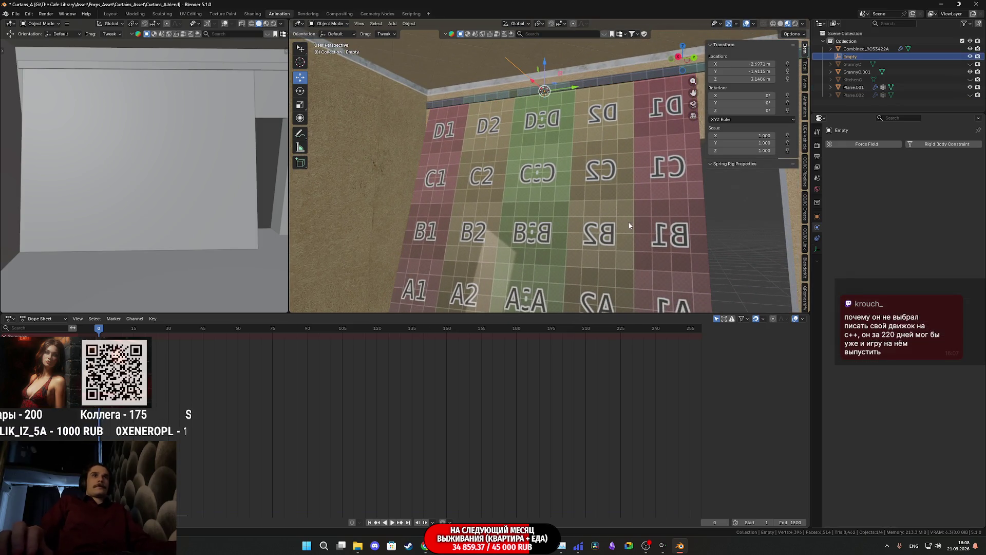
key("space")
key("s")
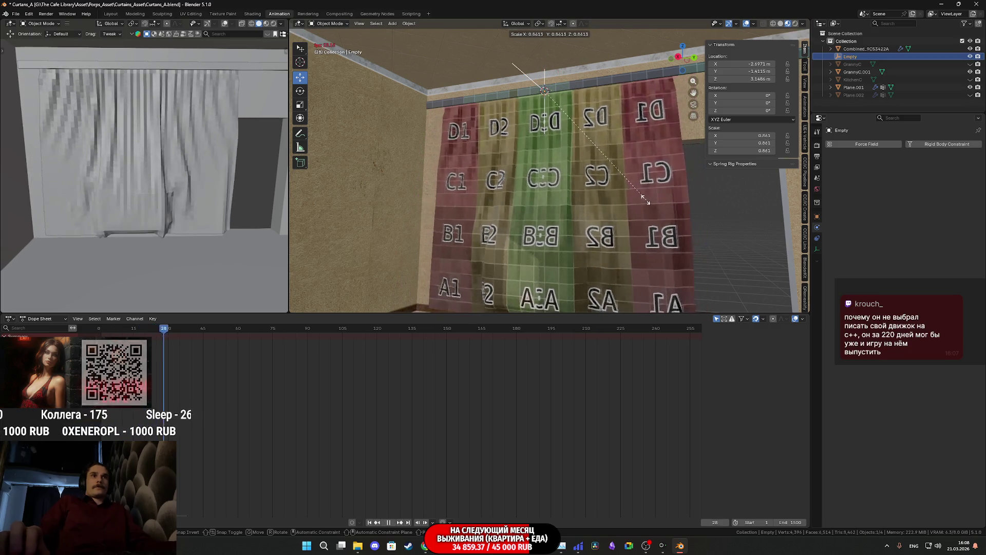